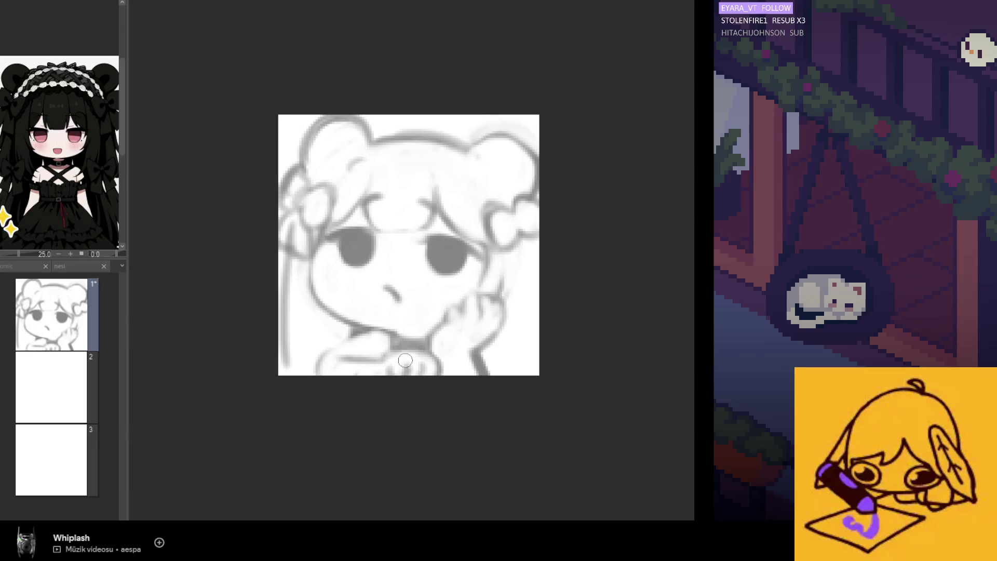
Sketch darker curls at the lower-left edge of the face, redoing the faint attempts
{"action": "key", "text": "h"}
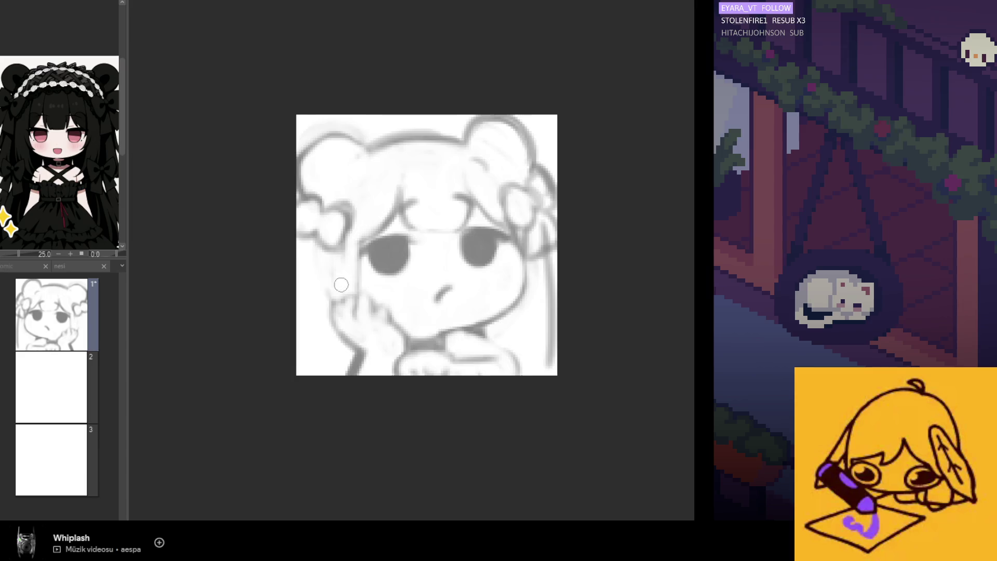
{"action": "key", "text": "h"}
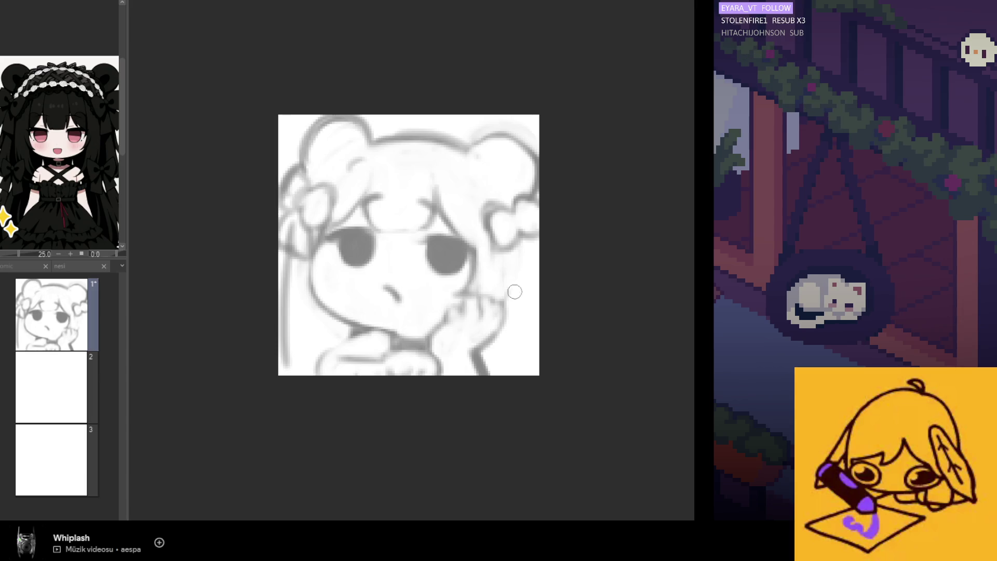
{"action": "scroll", "coordinate": [80, 136], "scroll_direction": "up", "scroll_amount": 4}
{"action": "scroll", "coordinate": [61, 140], "scroll_direction": "down", "scroll_amount": 4}
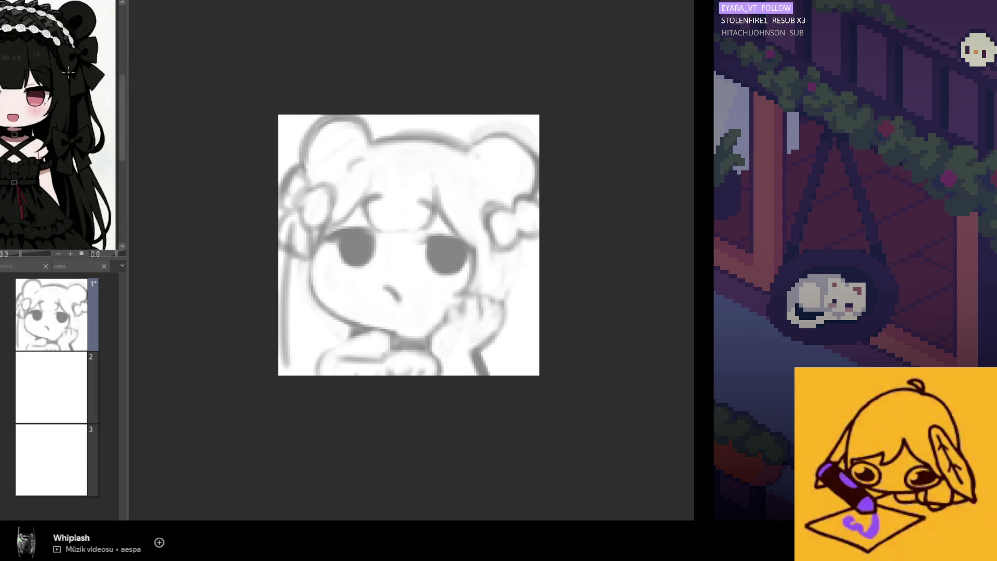
{"action": "scroll", "coordinate": [78, 37], "scroll_direction": "up", "scroll_amount": 3}
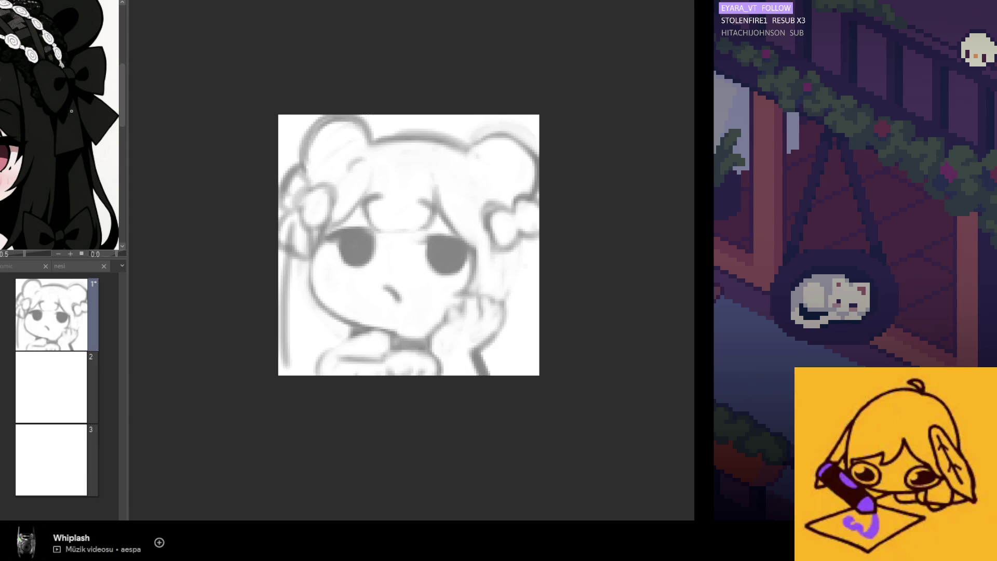
{"action": "scroll", "coordinate": [77, 209], "scroll_direction": "down", "scroll_amount": 3}
{"action": "scroll", "coordinate": [77, 209], "scroll_direction": "down", "scroll_amount": 4}
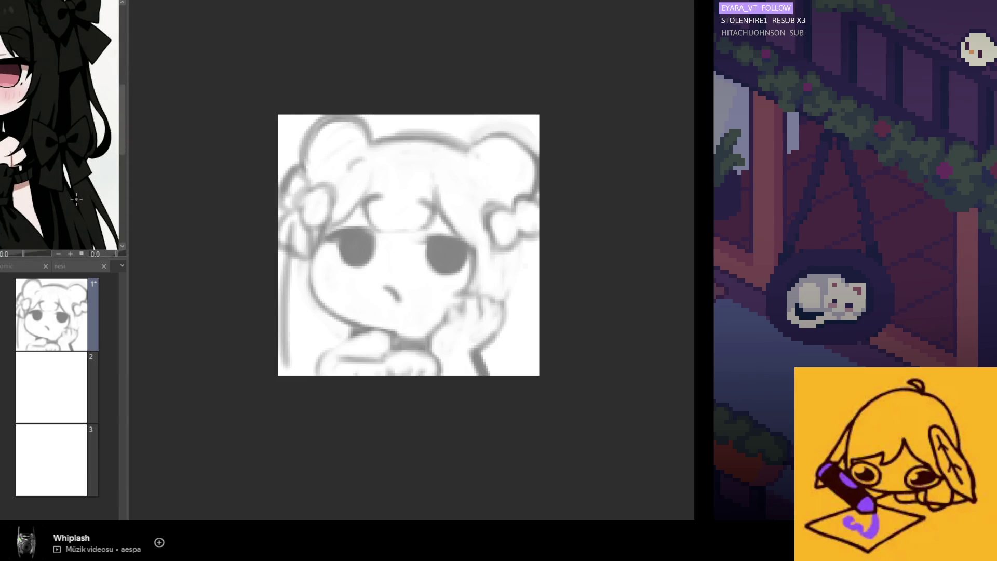
{"action": "scroll", "coordinate": [47, 93], "scroll_direction": "up", "scroll_amount": 4}
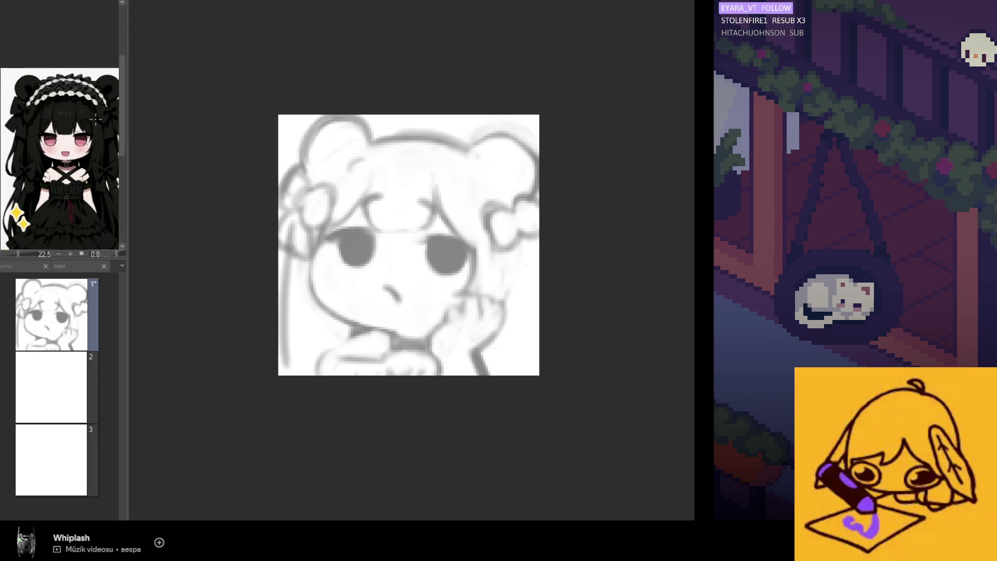
{"action": "scroll", "coordinate": [46, 93], "scroll_direction": "down", "scroll_amount": 3}
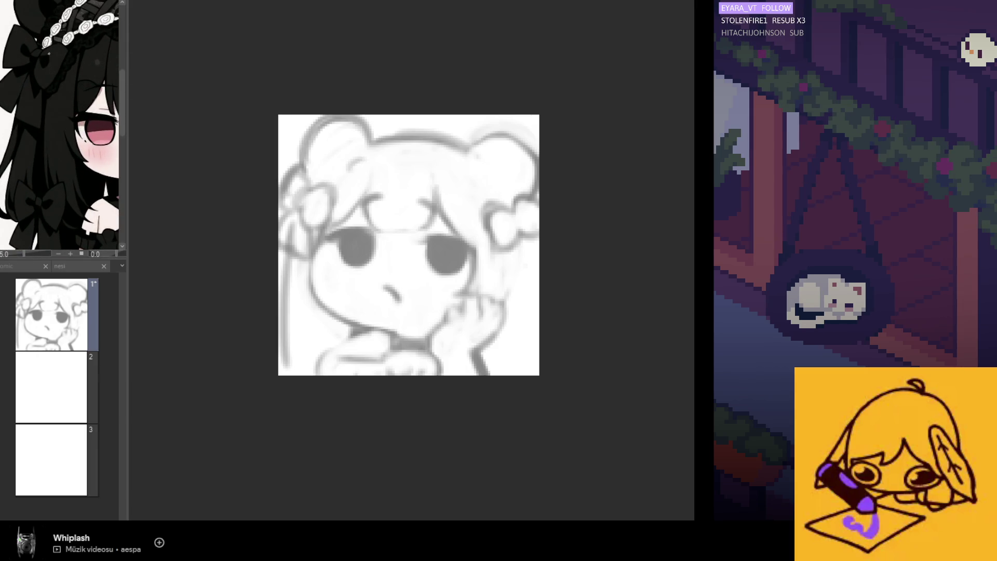
{"action": "scroll", "coordinate": [47, 84], "scroll_direction": "up", "scroll_amount": 2}
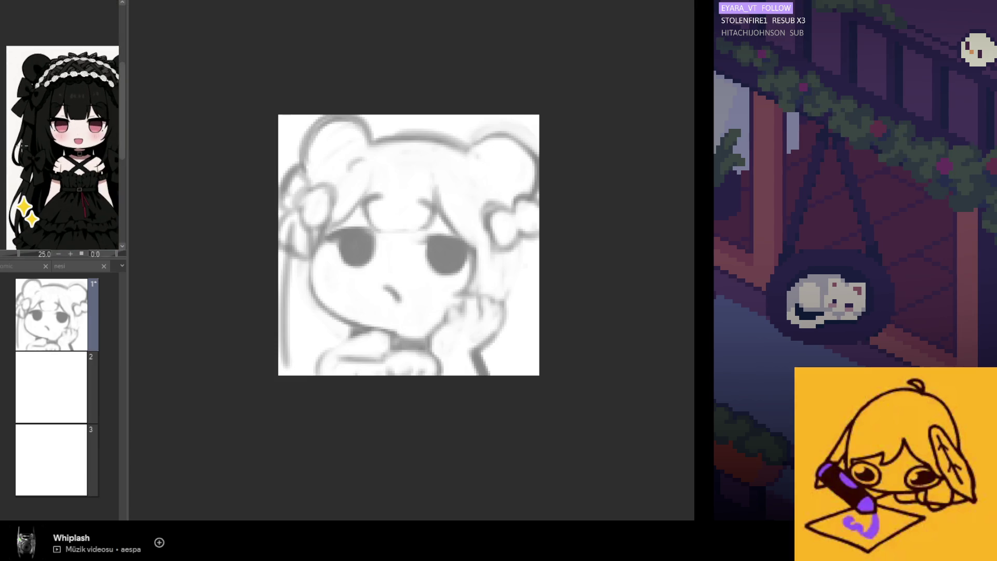
{"action": "scroll", "coordinate": [23, 147], "scroll_direction": "up", "scroll_amount": 2}
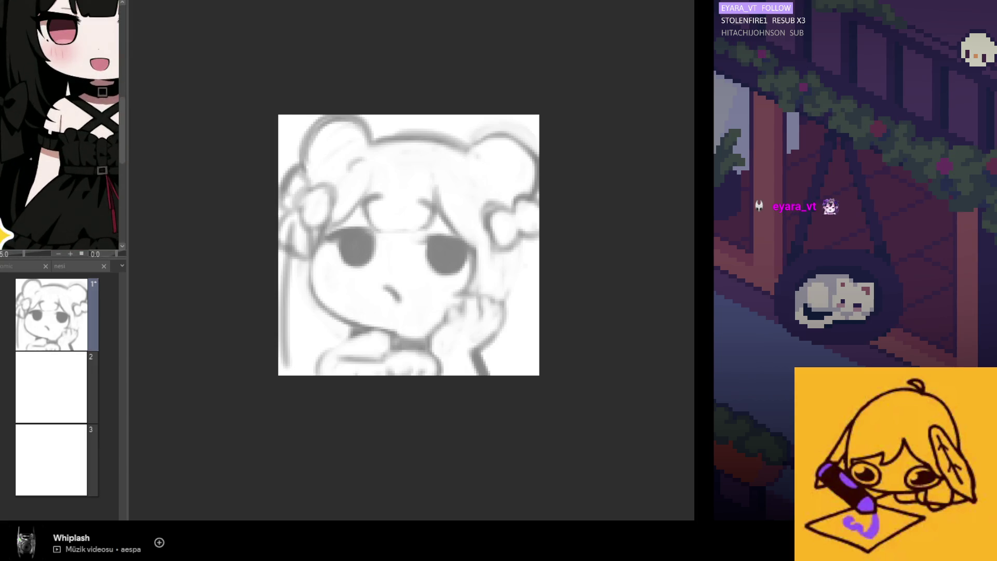
{"action": "scroll", "coordinate": [60, 124], "scroll_direction": "down", "scroll_amount": 2}
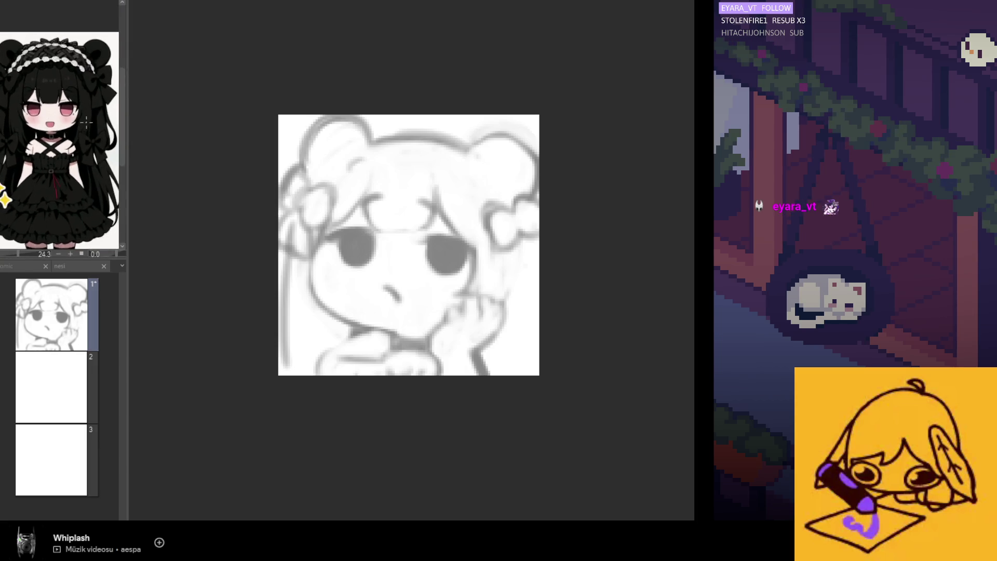
{"action": "scroll", "coordinate": [72, 144], "scroll_direction": "down", "scroll_amount": 2}
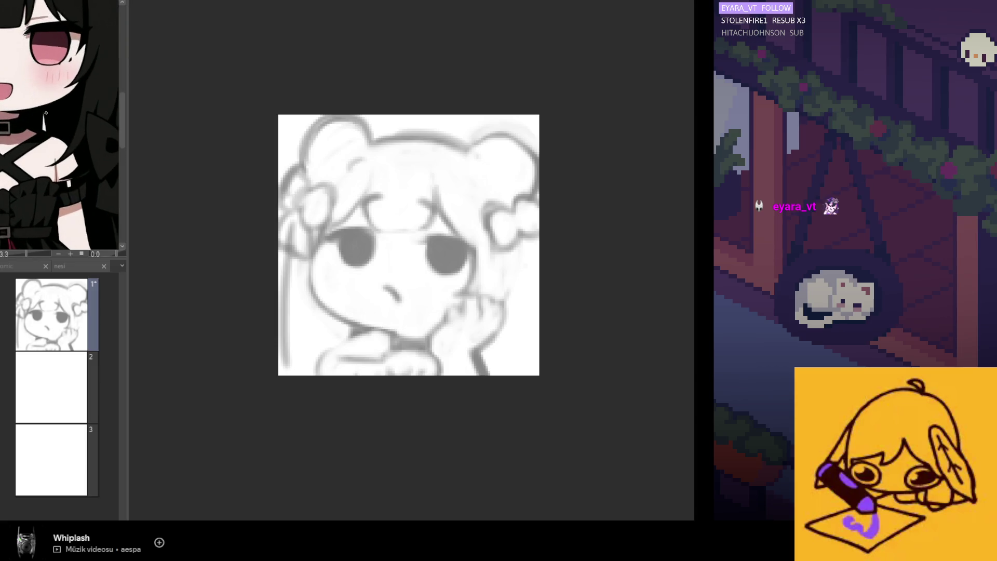
{"action": "scroll", "coordinate": [73, 143], "scroll_direction": "up", "scroll_amount": 5}
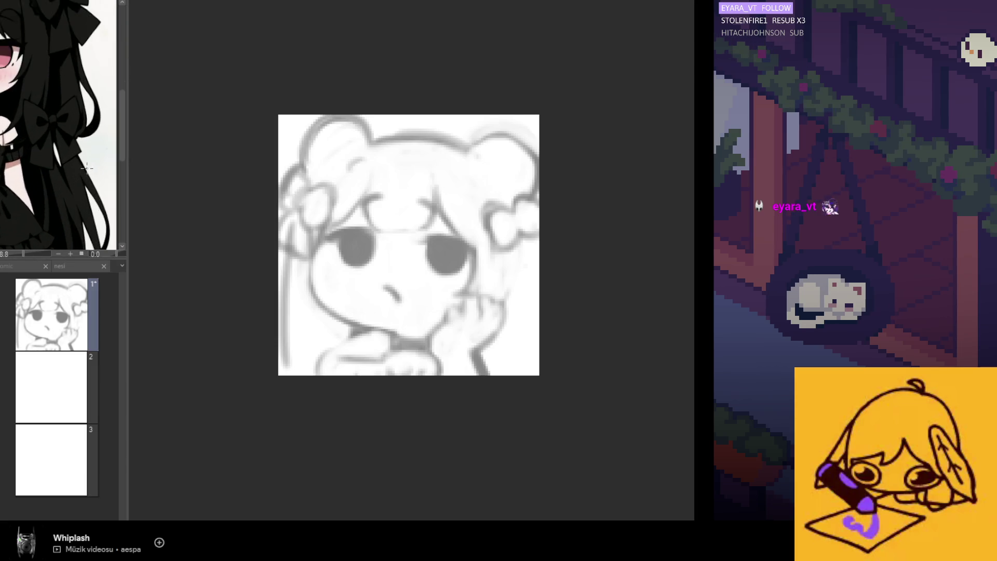
{"action": "scroll", "coordinate": [83, 165], "scroll_direction": "down", "scroll_amount": 4}
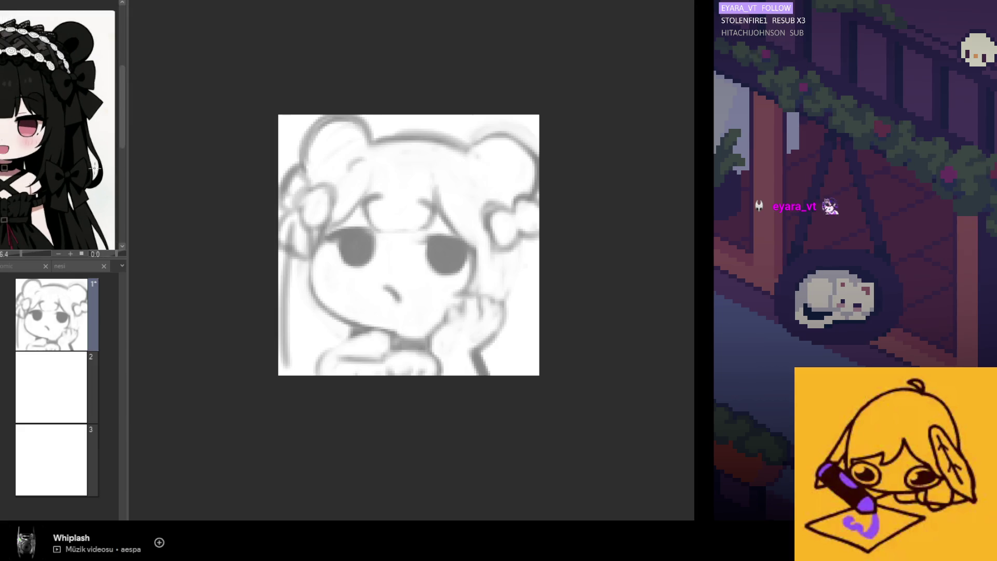
{"action": "scroll", "coordinate": [83, 138], "scroll_direction": "down", "scroll_amount": 2}
{"action": "scroll", "coordinate": [56, 196], "scroll_direction": "up", "scroll_amount": 3}
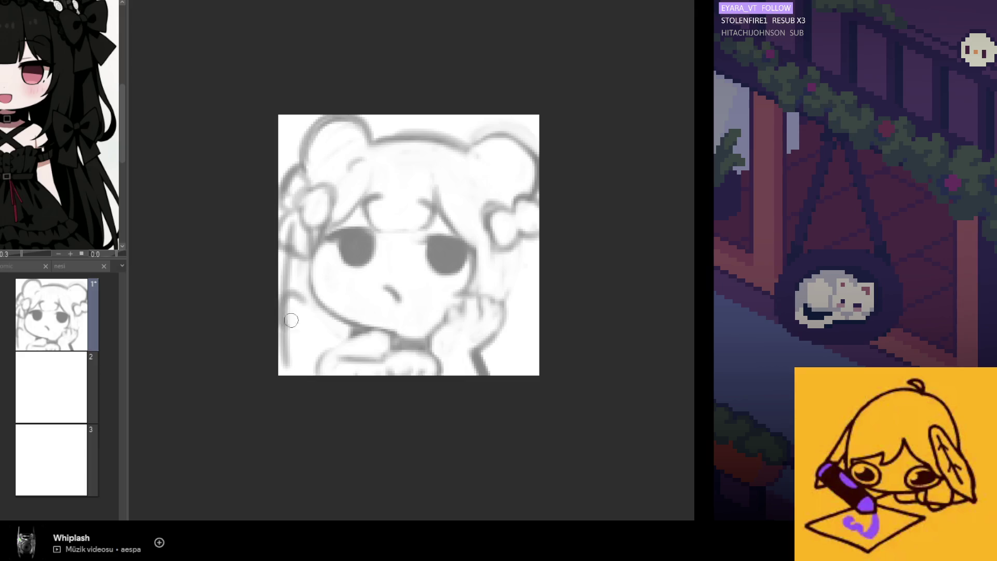
{"action": "left_click_drag", "start_coordinate": [286, 296], "coordinate": [308, 324]}
{"action": "key", "text": "ctrl+z"}
{"action": "mouse_move", "coordinate": [299, 287]}
{"action": "left_mouse_down"}
{"action": "mouse_move", "coordinate": [281, 318]}
{"action": "mouse_move", "coordinate": [311, 309]}
{"action": "mouse_move", "coordinate": [296, 318]}
{"action": "mouse_move", "coordinate": [327, 322]}
{"action": "left_mouse_up"}
{"action": "key", "text": "ctrl+z"}
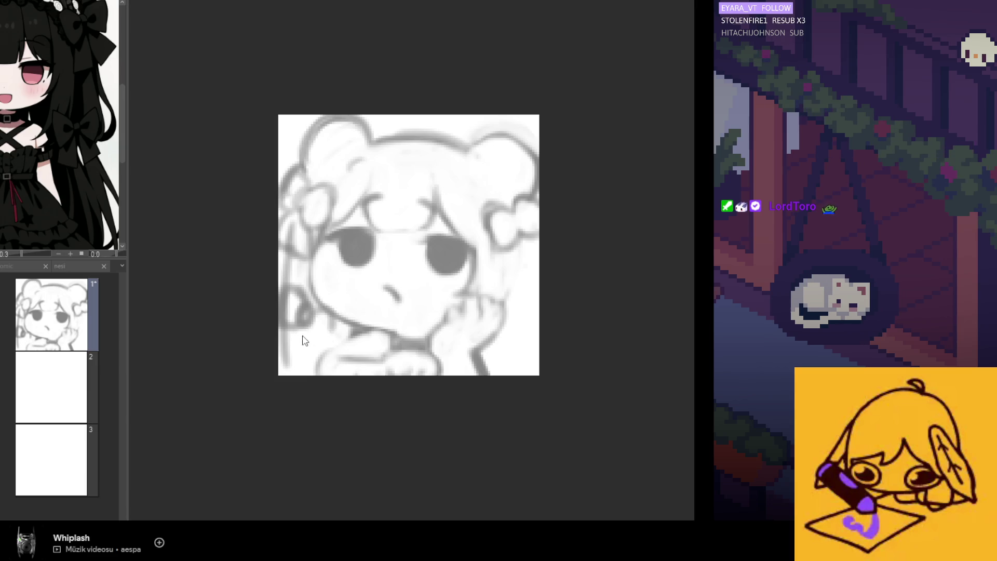
{"action": "key", "text": "ctrl+z"}
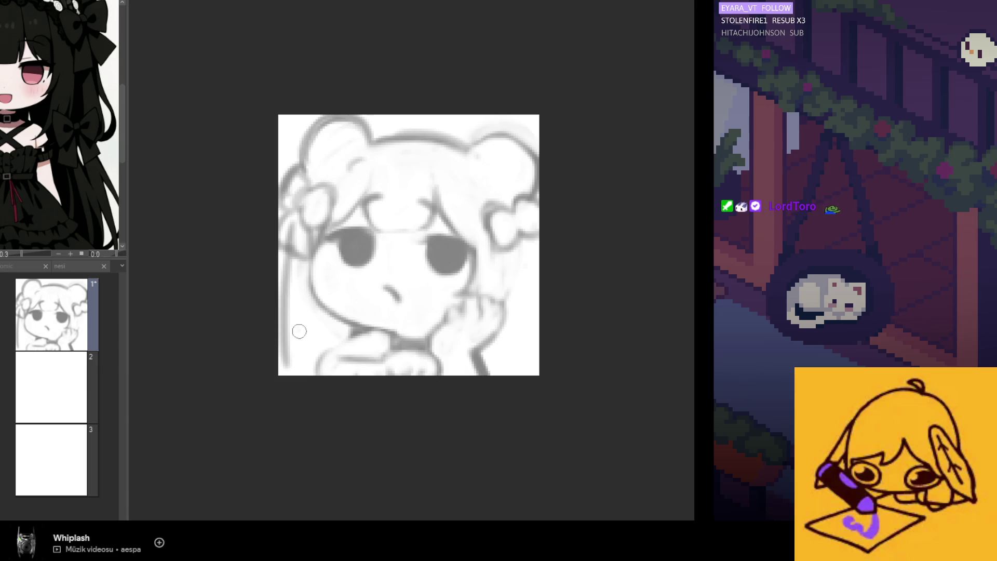
{"action": "left_click_drag", "start_coordinate": [285, 334], "coordinate": [304, 364]}
{"action": "left_click_drag", "start_coordinate": [288, 312], "coordinate": [310, 340]}
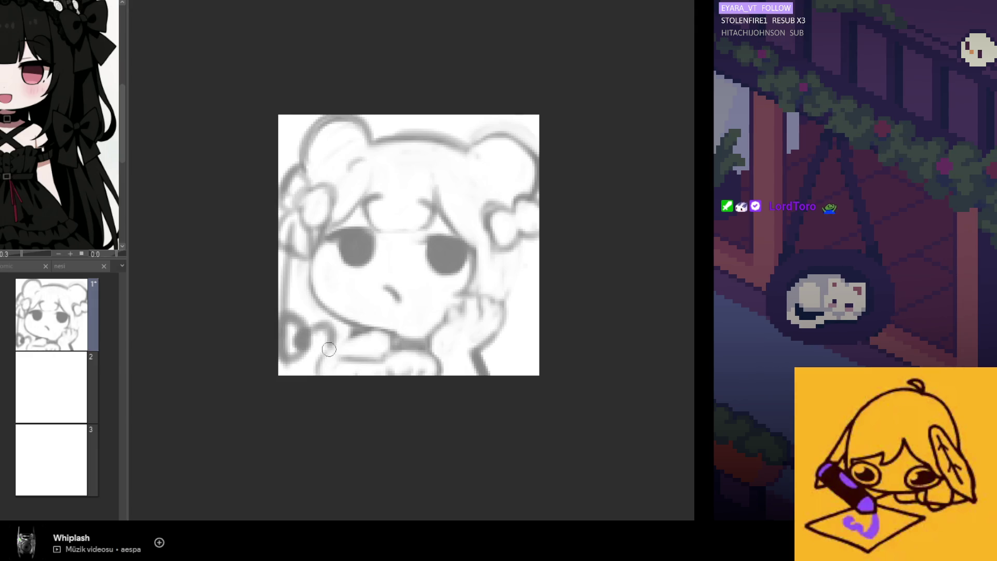
Sketch a bow shape at the lower-left of the hair, checking it mirrored
{"action": "mouse_move", "coordinate": [329, 333]}
{"action": "left_mouse_down"}
{"action": "mouse_move", "coordinate": [312, 364]}
{"action": "mouse_move", "coordinate": [327, 367]}
{"action": "mouse_move", "coordinate": [314, 363]}
{"action": "left_mouse_up"}
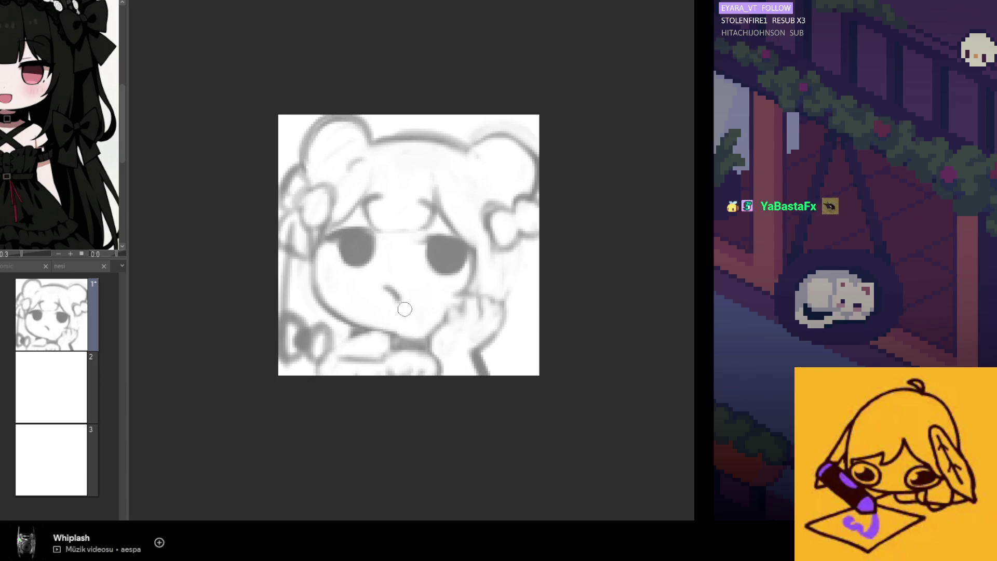
{"action": "key", "text": "h"}
{"action": "key", "text": "h"}
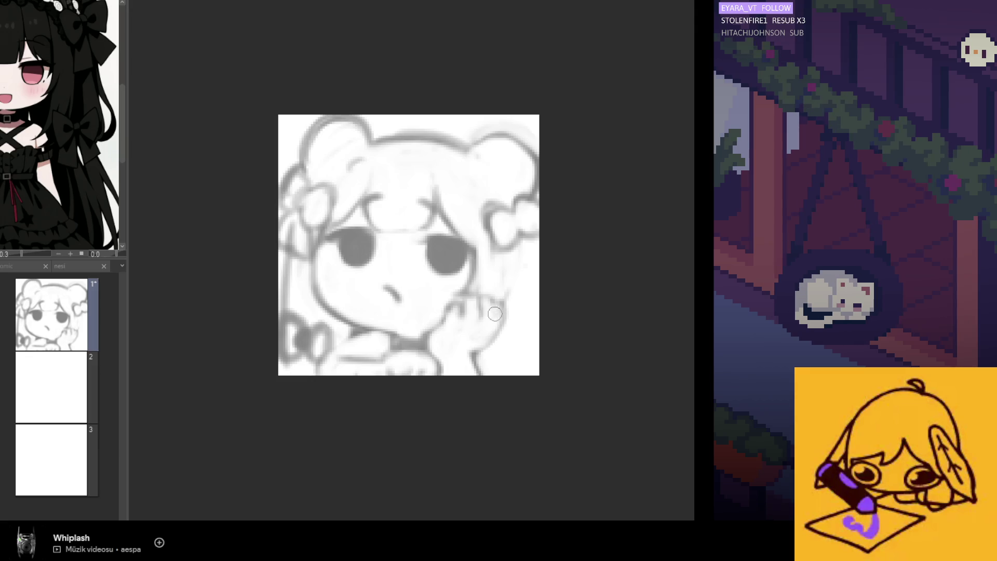
{"action": "key", "text": "h"}
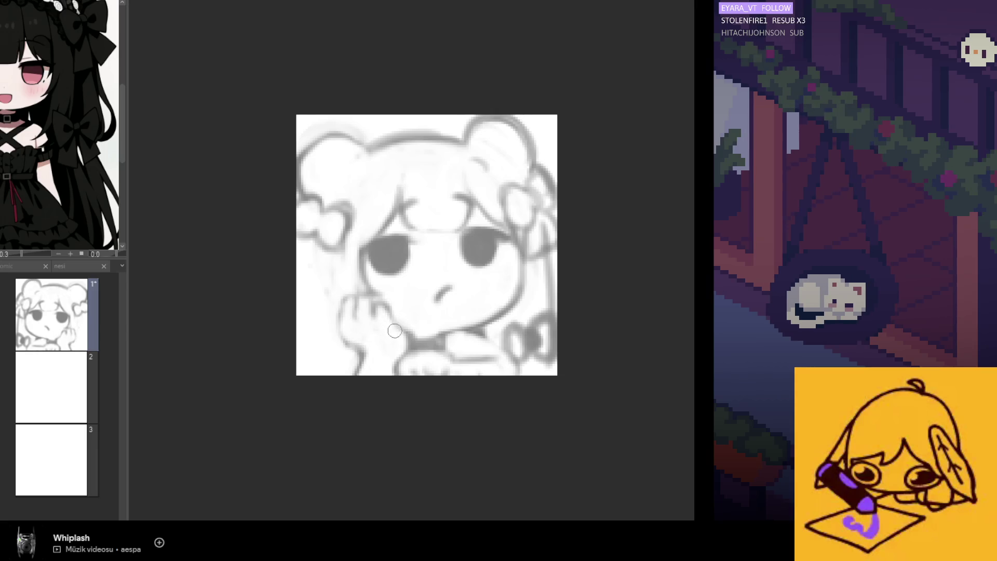
{"action": "key", "text": "h"}
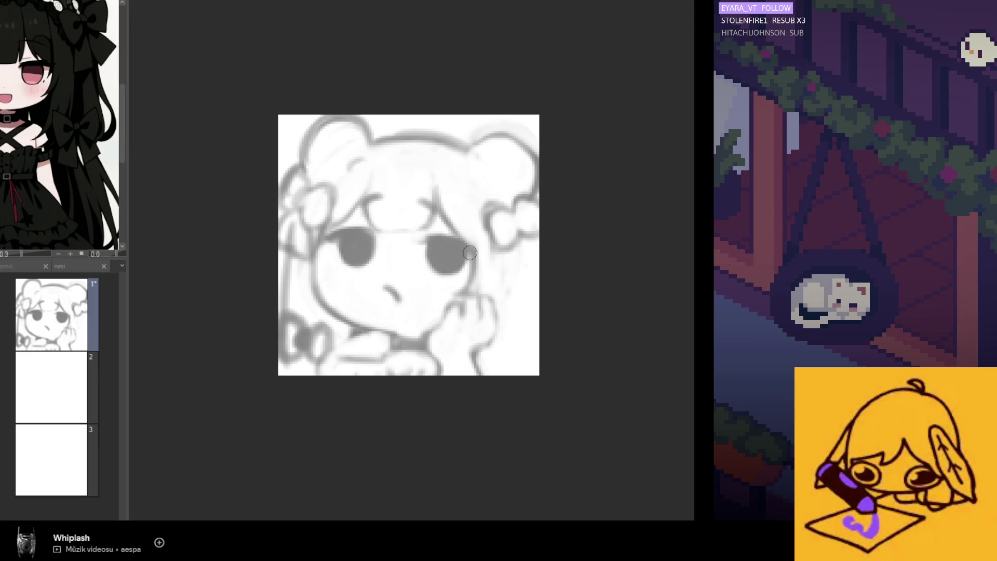
{"action": "key", "text": "h"}
Redraw the left edge of the hand resting on the cheek
{"action": "key", "text": "ctrl+z"}
{"action": "mouse_move", "coordinate": [336, 307]}
{"action": "left_mouse_down"}
{"action": "mouse_move", "coordinate": [341, 337]}
{"action": "mouse_move", "coordinate": [367, 352]}
{"action": "left_mouse_up"}
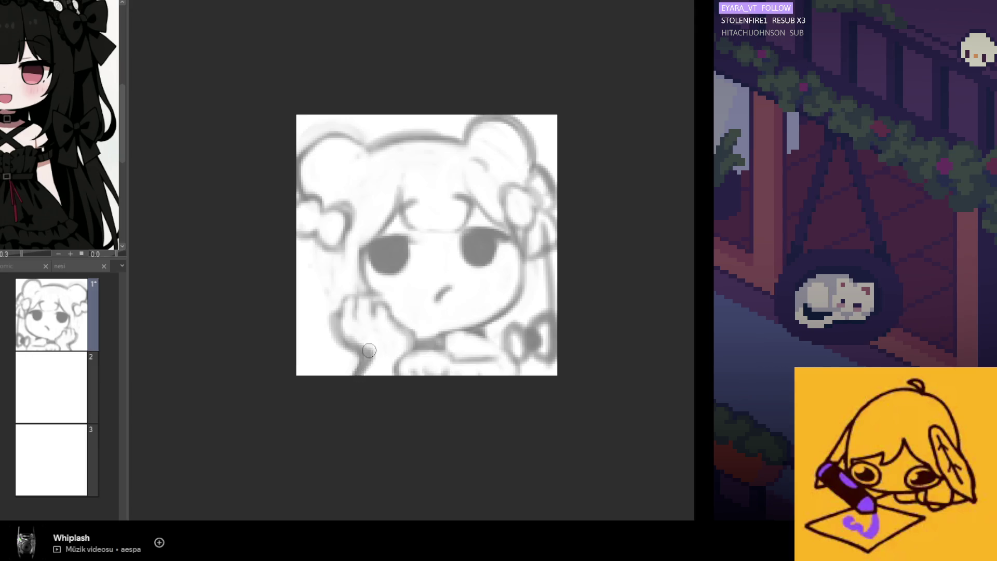
{"action": "key", "text": "h"}
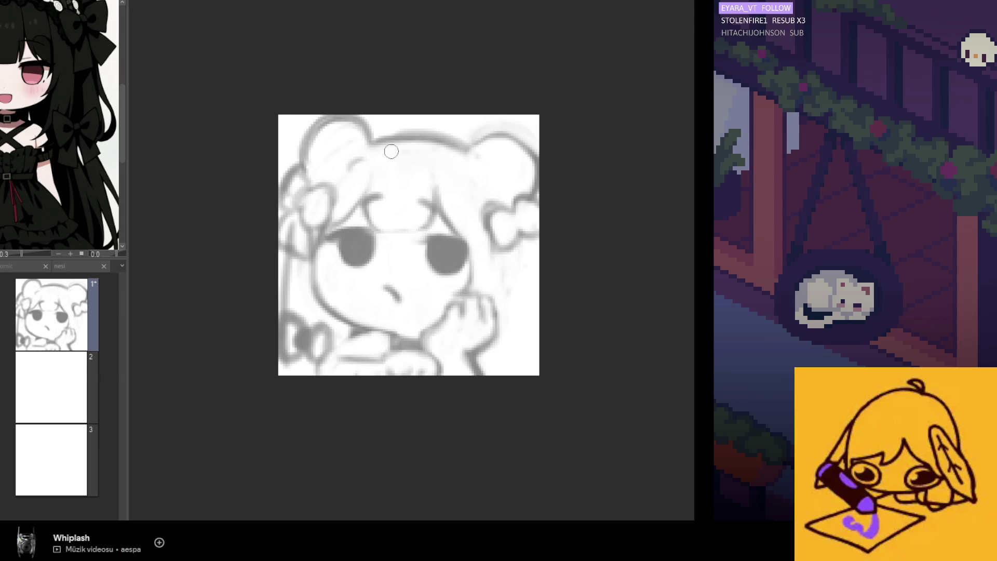
Try strokes on the hair and the top-left ear outline, undoing each attempt
{"action": "scroll", "coordinate": [60, 125], "scroll_direction": "down", "scroll_amount": 5}
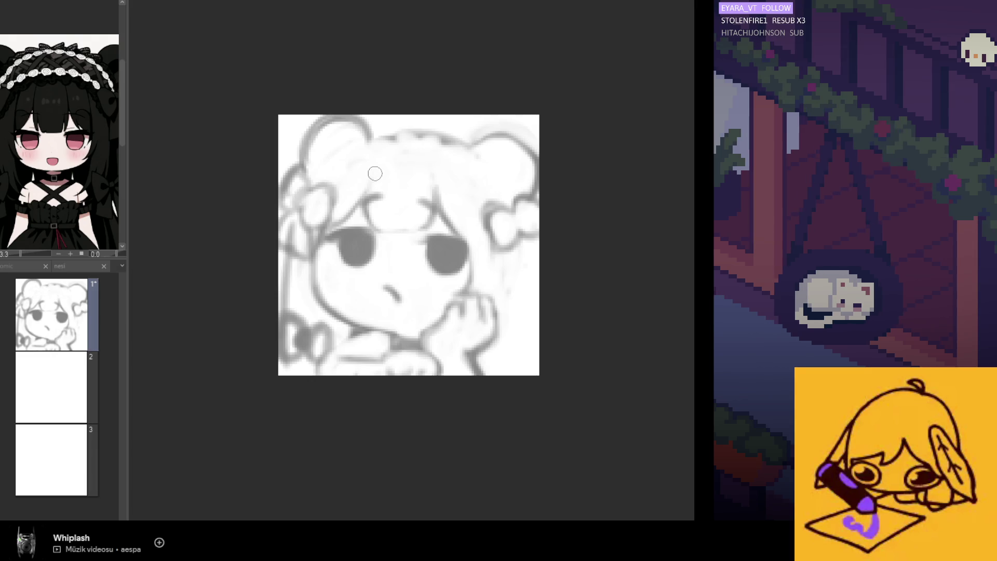
{"action": "left_click_drag", "start_coordinate": [363, 162], "coordinate": [361, 169]}
{"action": "key", "text": "ctrl+z"}
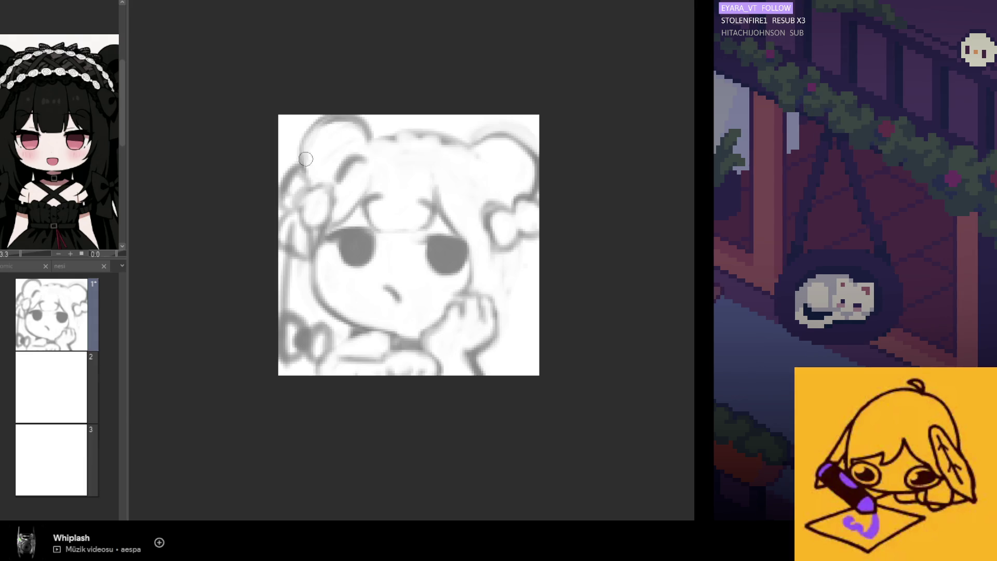
{"action": "mouse_move", "coordinate": [322, 113]}
{"action": "left_mouse_down"}
{"action": "mouse_move", "coordinate": [291, 182]}
{"action": "mouse_move", "coordinate": [293, 172]}
{"action": "left_mouse_up"}
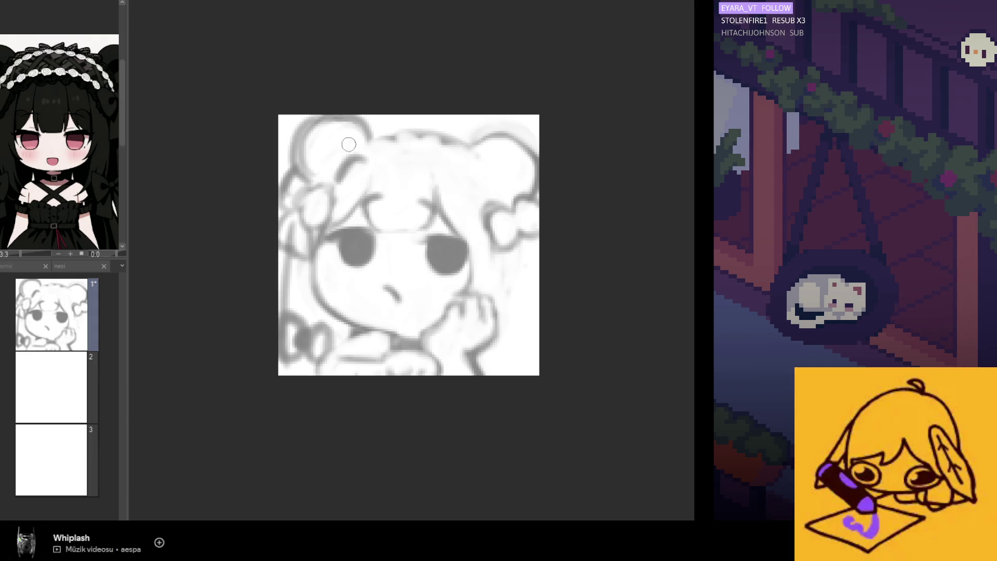
{"action": "key", "text": "ctrl+z"}
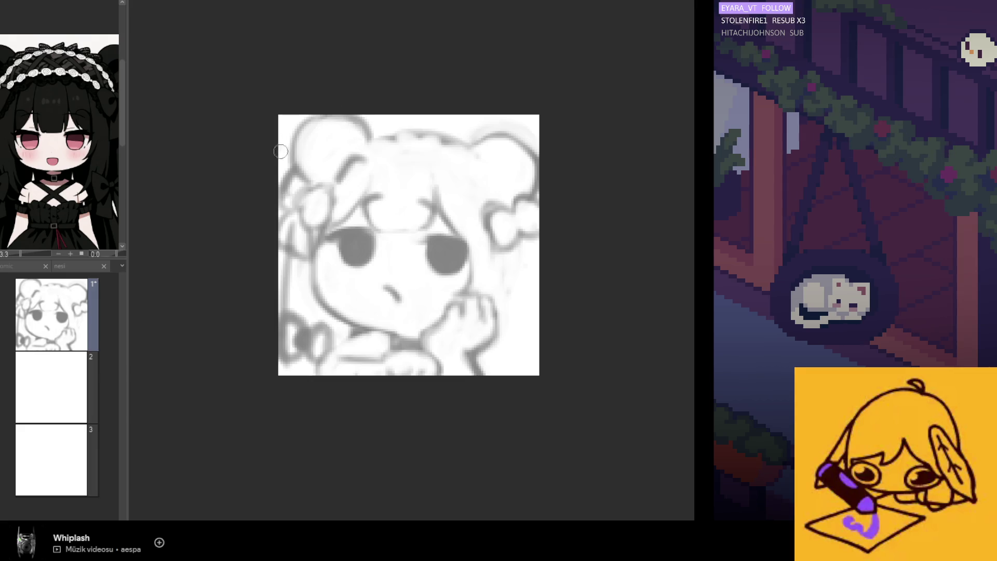
{"action": "mouse_move", "coordinate": [332, 120]}
{"action": "left_mouse_down"}
{"action": "mouse_move", "coordinate": [345, 138]}
{"action": "mouse_move", "coordinate": [306, 125]}
{"action": "left_mouse_up"}
{"action": "key", "text": "ctrl+z"}
{"action": "key", "text": "ctrl+z"}
{"action": "key", "text": "ctrl+z"}
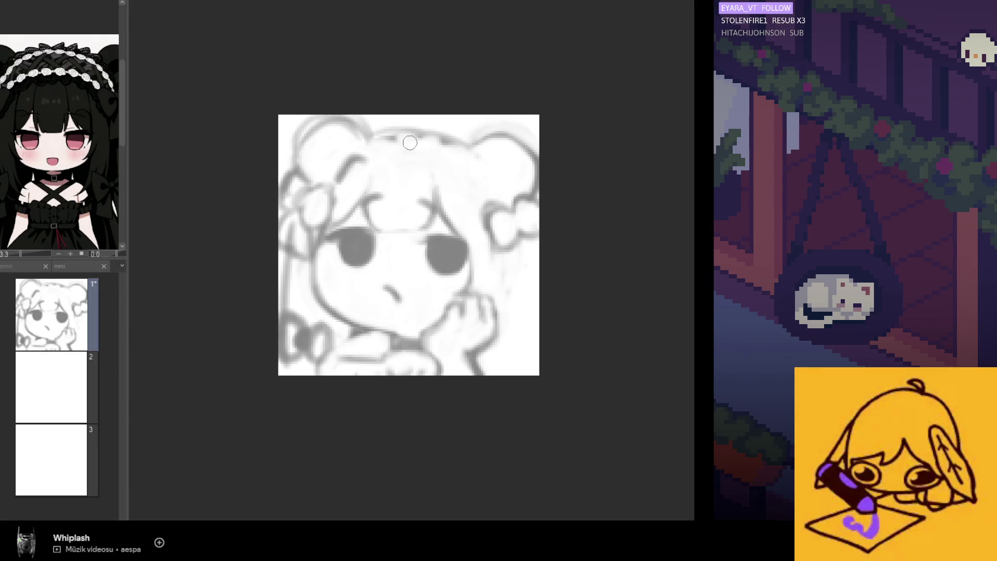
Draw and darken an arc across the head between the ears
{"action": "left_click_drag", "start_coordinate": [379, 136], "coordinate": [452, 133]}
{"action": "mouse_move", "coordinate": [369, 135]}
{"action": "left_mouse_down"}
{"action": "mouse_move", "coordinate": [434, 127]}
{"action": "mouse_move", "coordinate": [501, 156]}
{"action": "mouse_move", "coordinate": [358, 143]}
{"action": "left_mouse_up"}
{"action": "key", "text": "h"}
{"action": "left_click_drag", "start_coordinate": [444, 130], "coordinate": [353, 148]}
{"action": "mouse_move", "coordinate": [408, 132]}
{"action": "left_mouse_down"}
{"action": "mouse_move", "coordinate": [415, 146]}
{"action": "mouse_move", "coordinate": [298, 169]}
{"action": "left_mouse_up"}
{"action": "left_click_drag", "start_coordinate": [362, 138], "coordinate": [345, 166]}
{"action": "key", "text": "ctrl+z"}
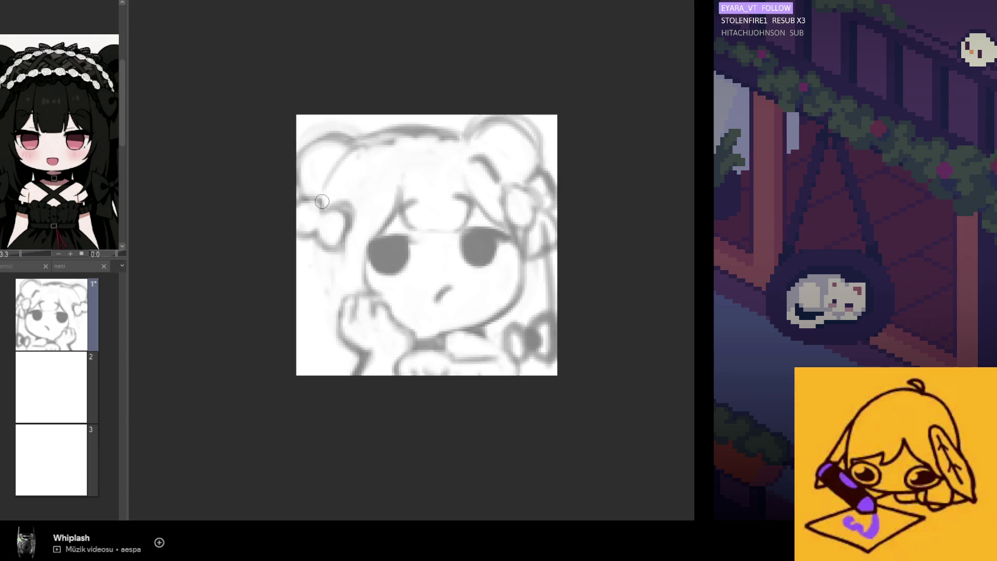
{"action": "key", "text": "h"}
{"action": "left_click_drag", "start_coordinate": [343, 176], "coordinate": [358, 156]}
{"action": "key", "text": "ctrl+z"}
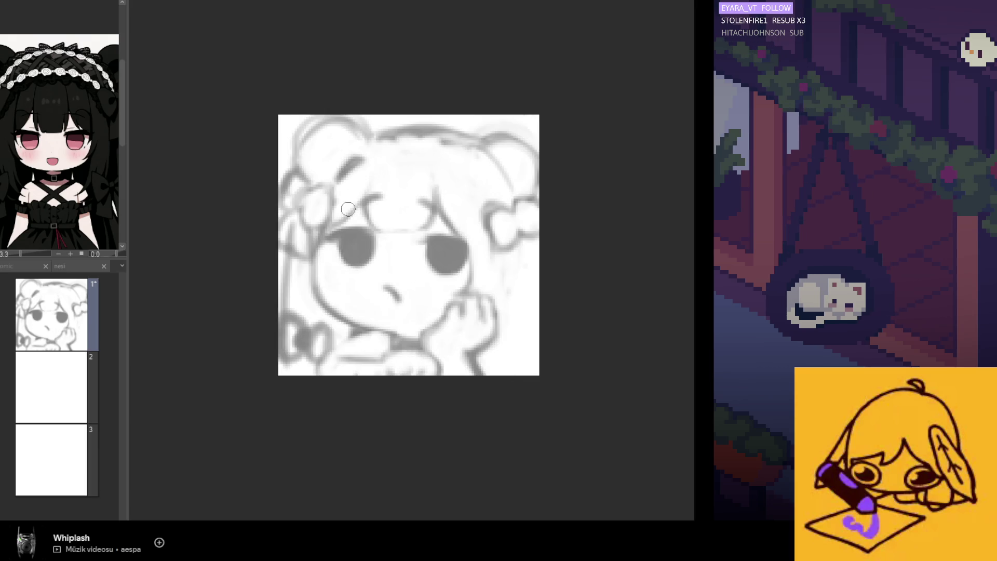
Shade a dark grey band along the top of the head and soften its edges
{"action": "left_click_drag", "start_coordinate": [444, 165], "coordinate": [466, 180]}
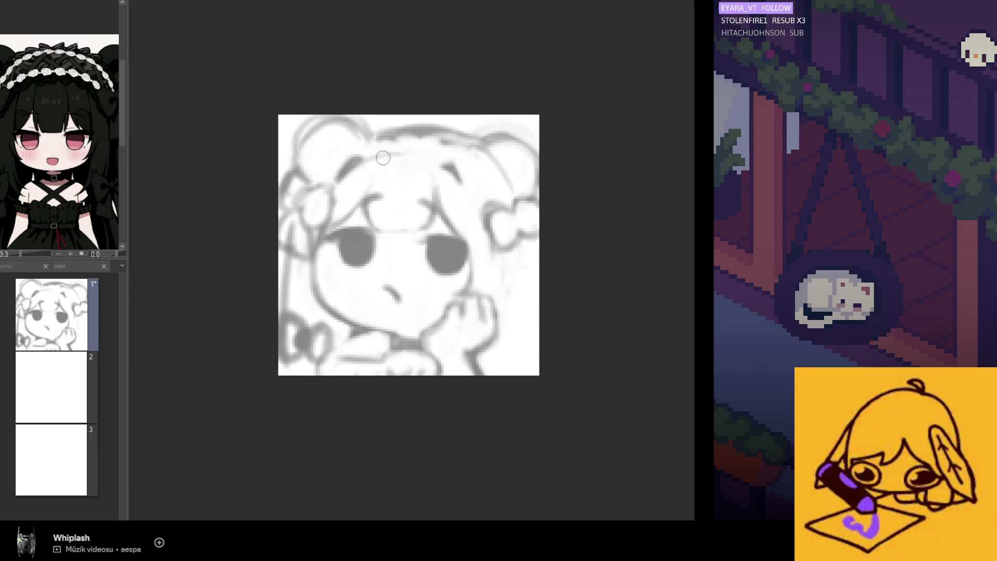
{"action": "mouse_move", "coordinate": [382, 162]}
{"action": "left_mouse_down"}
{"action": "mouse_move", "coordinate": [417, 159]}
{"action": "mouse_move", "coordinate": [477, 196]}
{"action": "mouse_move", "coordinate": [463, 172]}
{"action": "left_mouse_up"}
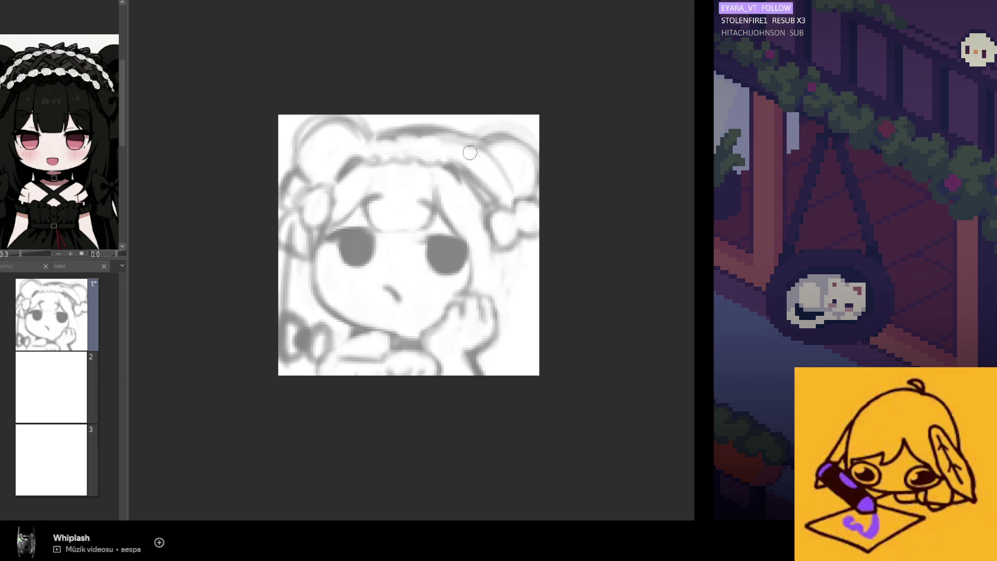
{"action": "mouse_move", "coordinate": [405, 146]}
{"action": "left_mouse_down"}
{"action": "mouse_move", "coordinate": [423, 134]}
{"action": "mouse_move", "coordinate": [489, 169]}
{"action": "left_mouse_up"}
{"action": "key", "text": "h"}
{"action": "mouse_move", "coordinate": [353, 187]}
{"action": "left_mouse_down"}
{"action": "mouse_move", "coordinate": [387, 160]}
{"action": "mouse_move", "coordinate": [433, 157]}
{"action": "left_mouse_up"}
{"action": "key", "text": "h"}
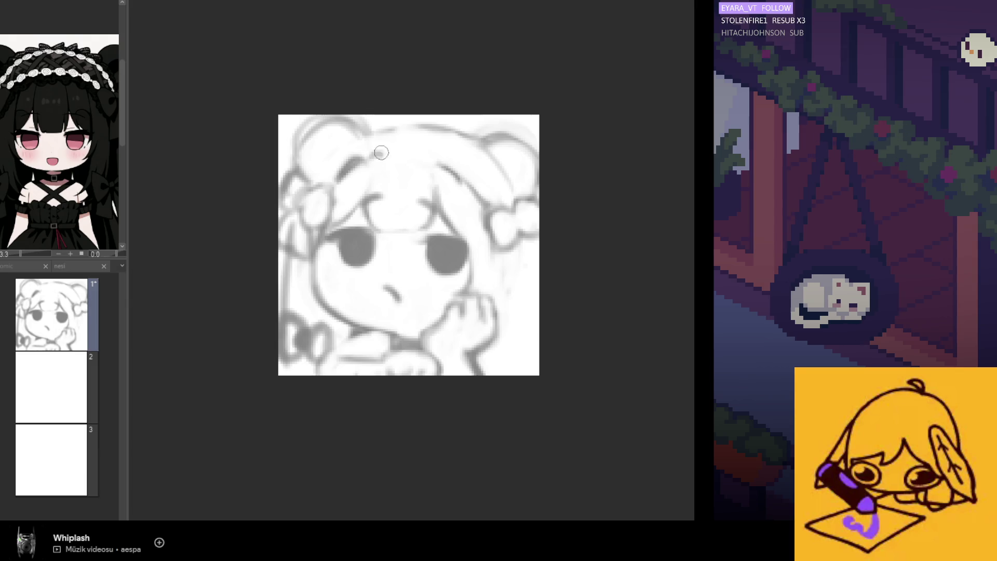
{"action": "left_click_drag", "start_coordinate": [392, 143], "coordinate": [376, 150]}
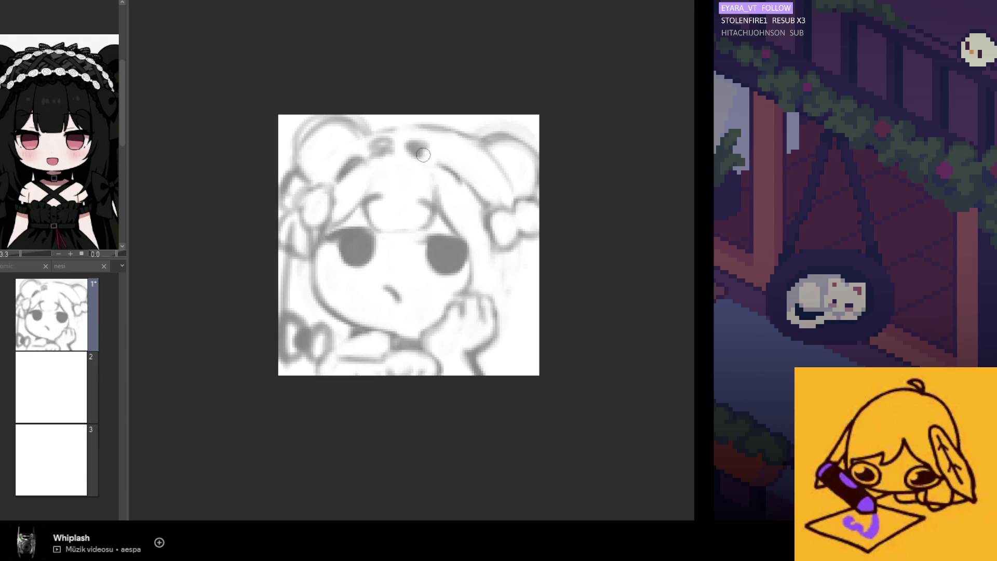
{"action": "key", "text": "ctrl+z"}
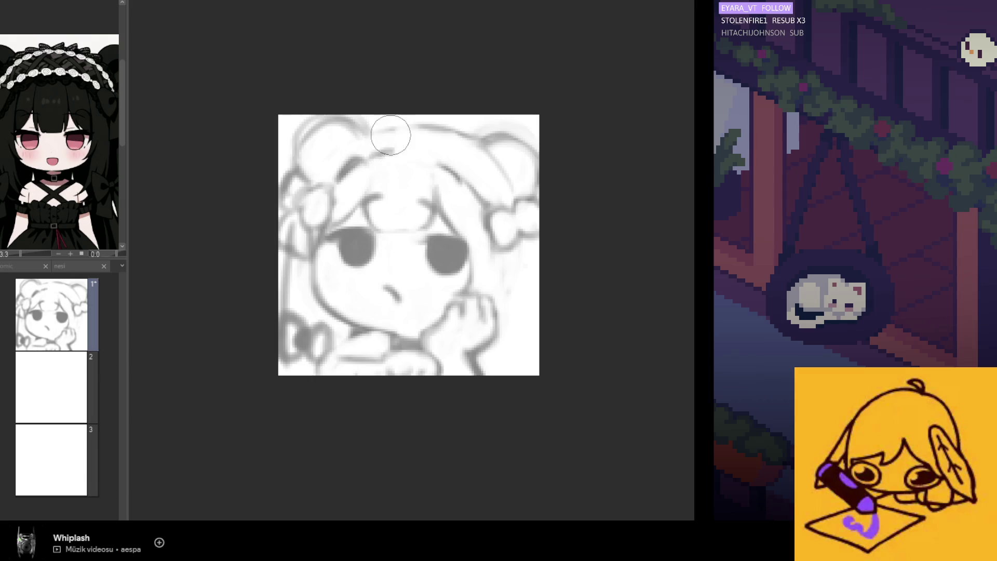
{"action": "mouse_move", "coordinate": [374, 147]}
{"action": "left_mouse_down"}
{"action": "mouse_move", "coordinate": [397, 142]}
{"action": "mouse_move", "coordinate": [446, 160]}
{"action": "mouse_move", "coordinate": [423, 156]}
{"action": "mouse_move", "coordinate": [424, 145]}
{"action": "left_mouse_up"}
{"action": "mouse_move", "coordinate": [470, 156]}
{"action": "left_mouse_down"}
{"action": "mouse_move", "coordinate": [423, 127]}
{"action": "mouse_move", "coordinate": [383, 147]}
{"action": "left_mouse_up"}
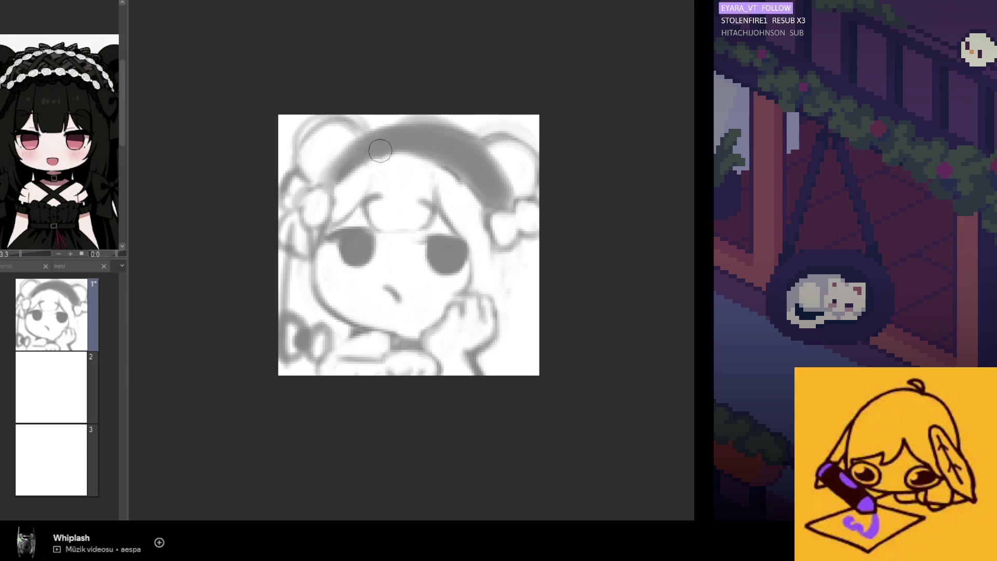
Clean up the headband's top, bottom and right edges, and touch up patches near the hand
{"action": "mouse_move", "coordinate": [387, 165]}
{"action": "left_mouse_down"}
{"action": "mouse_move", "coordinate": [374, 192]}
{"action": "mouse_move", "coordinate": [410, 205]}
{"action": "left_mouse_up"}
{"action": "key", "text": "h"}
{"action": "left_click_drag", "start_coordinate": [413, 127], "coordinate": [353, 138]}
{"action": "key", "text": "h"}
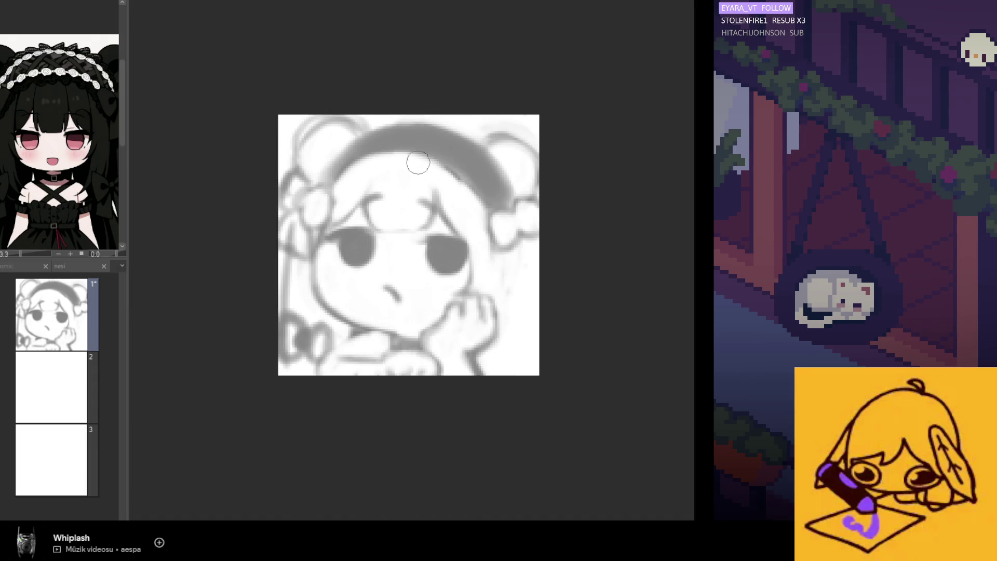
{"action": "mouse_move", "coordinate": [495, 171]}
{"action": "left_mouse_down"}
{"action": "mouse_move", "coordinate": [522, 270]}
{"action": "mouse_move", "coordinate": [521, 221]}
{"action": "left_mouse_up"}
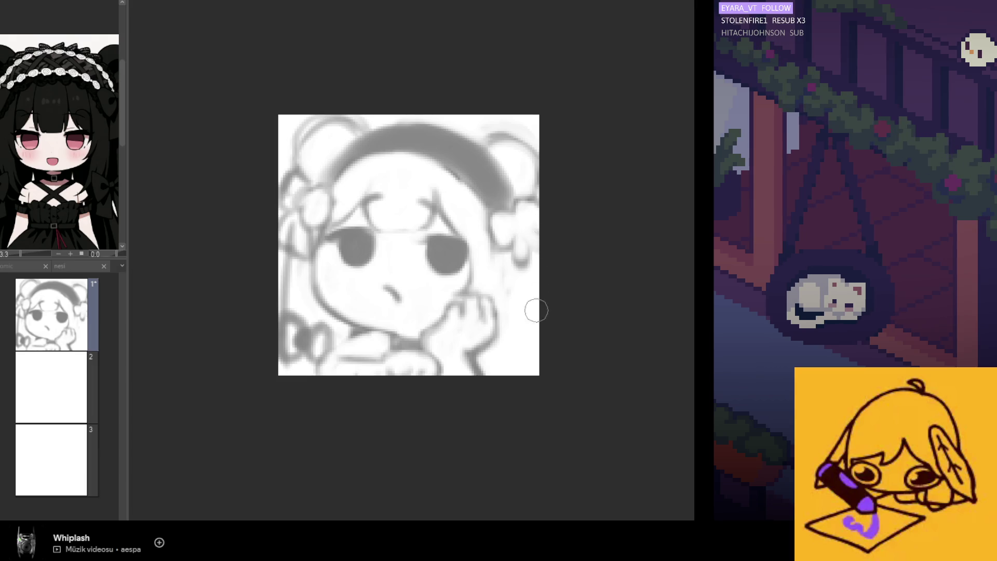
{"action": "mouse_move", "coordinate": [505, 310]}
{"action": "left_mouse_down"}
{"action": "mouse_move", "coordinate": [516, 333]}
{"action": "mouse_move", "coordinate": [538, 312]}
{"action": "mouse_move", "coordinate": [530, 327]}
{"action": "mouse_move", "coordinate": [515, 318]}
{"action": "mouse_move", "coordinate": [538, 325]}
{"action": "mouse_move", "coordinate": [515, 355]}
{"action": "mouse_move", "coordinate": [530, 332]}
{"action": "mouse_move", "coordinate": [535, 347]}
{"action": "left_mouse_up"}
{"action": "mouse_move", "coordinate": [310, 328]}
{"action": "left_mouse_down"}
{"action": "mouse_move", "coordinate": [297, 342]}
{"action": "mouse_move", "coordinate": [312, 343]}
{"action": "mouse_move", "coordinate": [303, 337]}
{"action": "mouse_move", "coordinate": [291, 364]}
{"action": "mouse_move", "coordinate": [299, 353]}
{"action": "mouse_move", "coordinate": [306, 360]}
{"action": "mouse_move", "coordinate": [301, 346]}
{"action": "left_mouse_up"}
Rework the upper-left band and darken and thicken the left bear ear outline
{"action": "mouse_move", "coordinate": [349, 151]}
{"action": "left_mouse_down"}
{"action": "mouse_move", "coordinate": [335, 171]}
{"action": "mouse_move", "coordinate": [359, 148]}
{"action": "mouse_move", "coordinate": [324, 150]}
{"action": "left_mouse_up"}
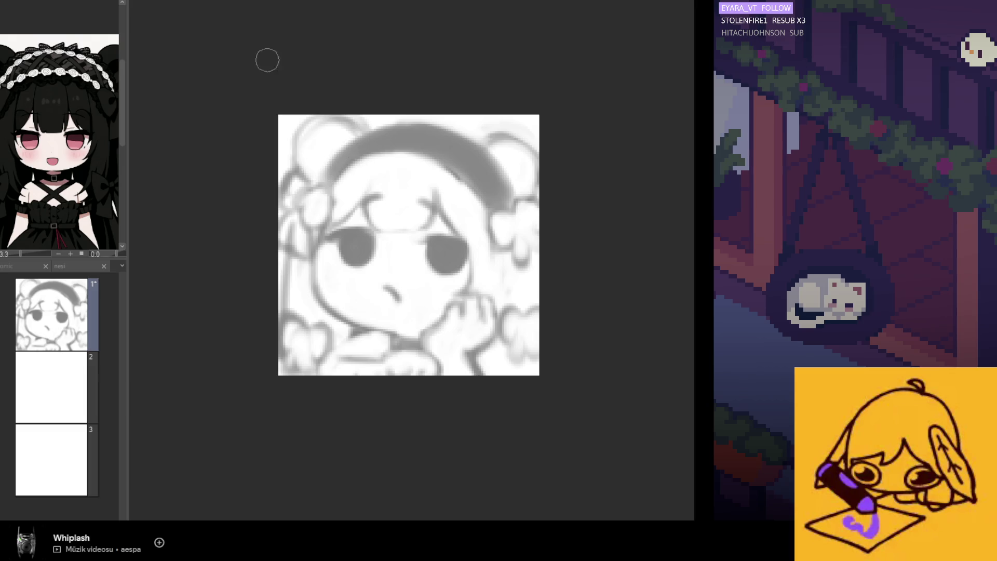
{"action": "scroll", "coordinate": [29, 53], "scroll_direction": "up", "scroll_amount": 4}
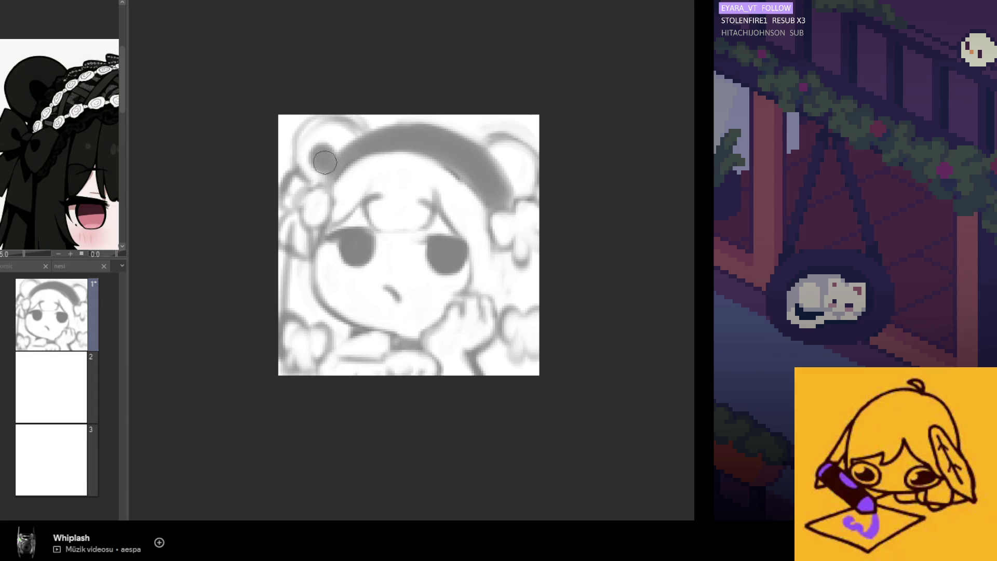
{"action": "left_click_drag", "start_coordinate": [333, 148], "coordinate": [317, 115]}
{"action": "left_click_drag", "start_coordinate": [293, 166], "coordinate": [336, 148]}
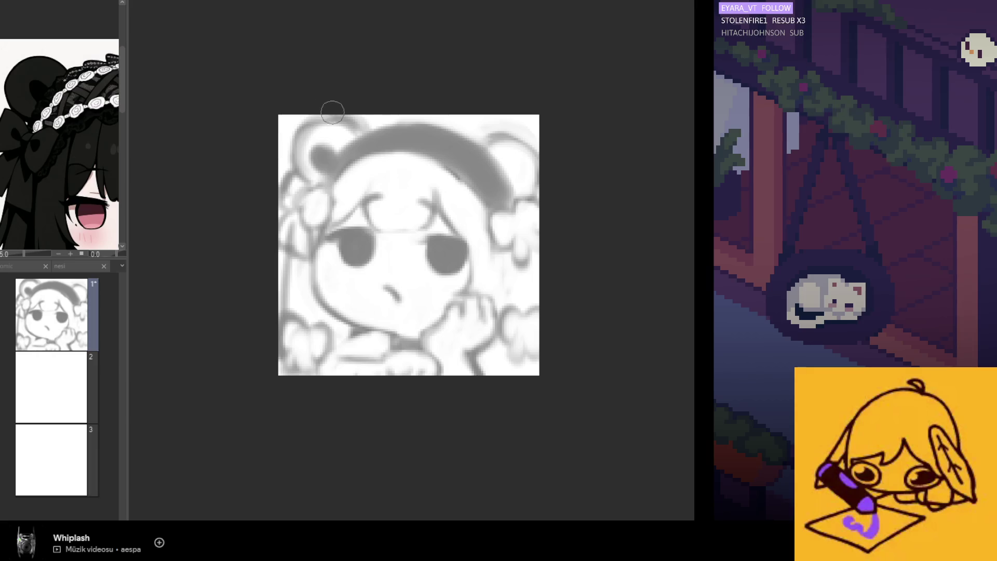
{"action": "left_click_drag", "start_coordinate": [306, 125], "coordinate": [340, 150]}
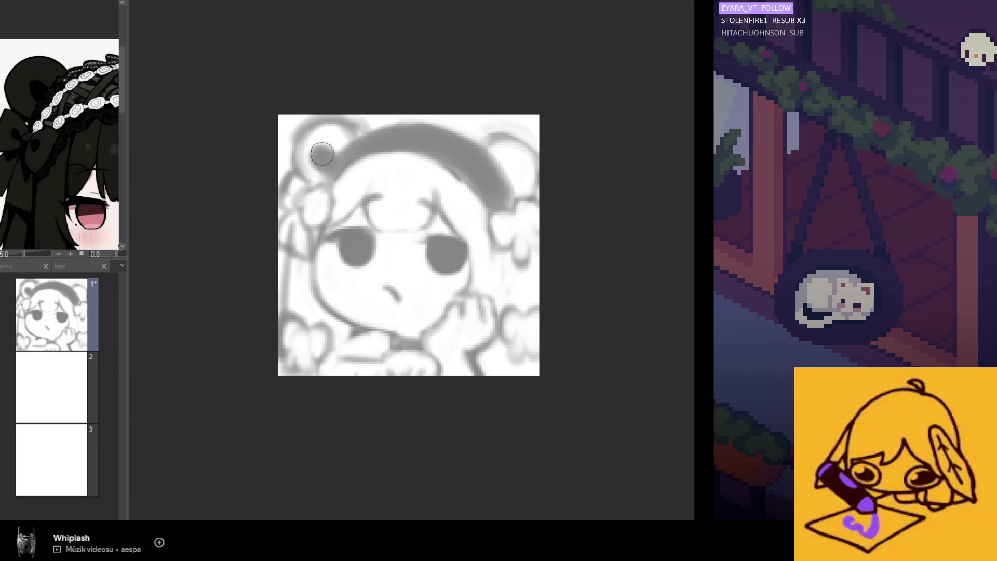
{"action": "mouse_move", "coordinate": [508, 171]}
{"action": "left_mouse_down"}
{"action": "mouse_move", "coordinate": [535, 162]}
{"action": "mouse_move", "coordinate": [490, 153]}
{"action": "mouse_move", "coordinate": [519, 158]}
{"action": "mouse_move", "coordinate": [488, 208]}
{"action": "left_mouse_up"}
{"action": "key", "text": "ctrl+z"}
{"action": "key", "text": "ctrl+z"}
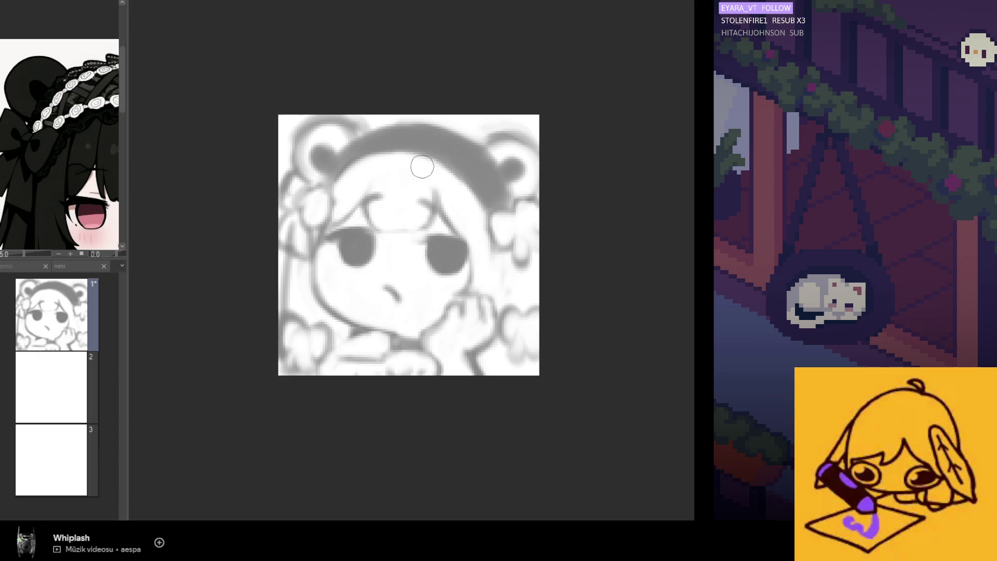
Add a vertical stroke above the hand and check the sketch mirrored
{"action": "key", "text": "h"}
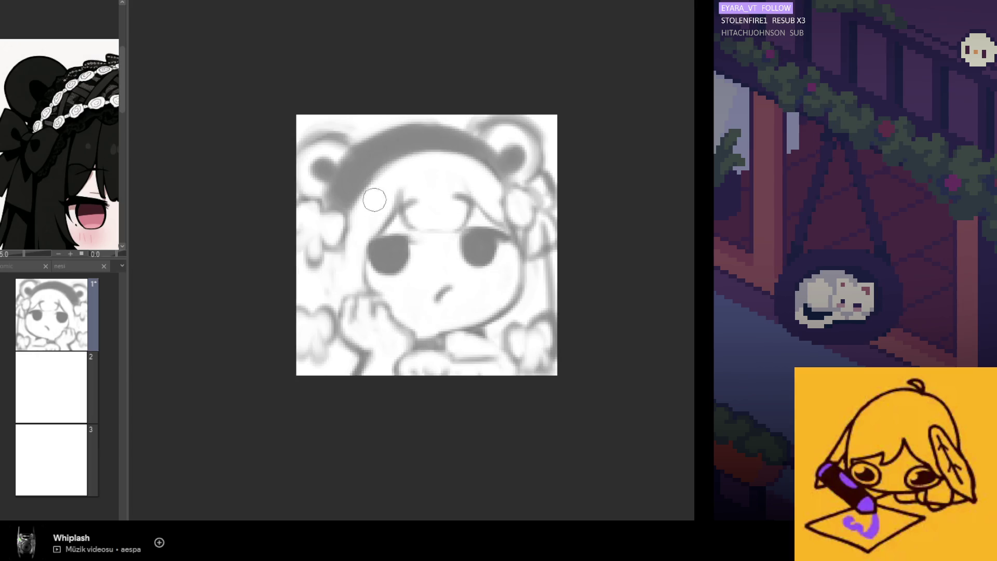
{"action": "key", "text": "h"}
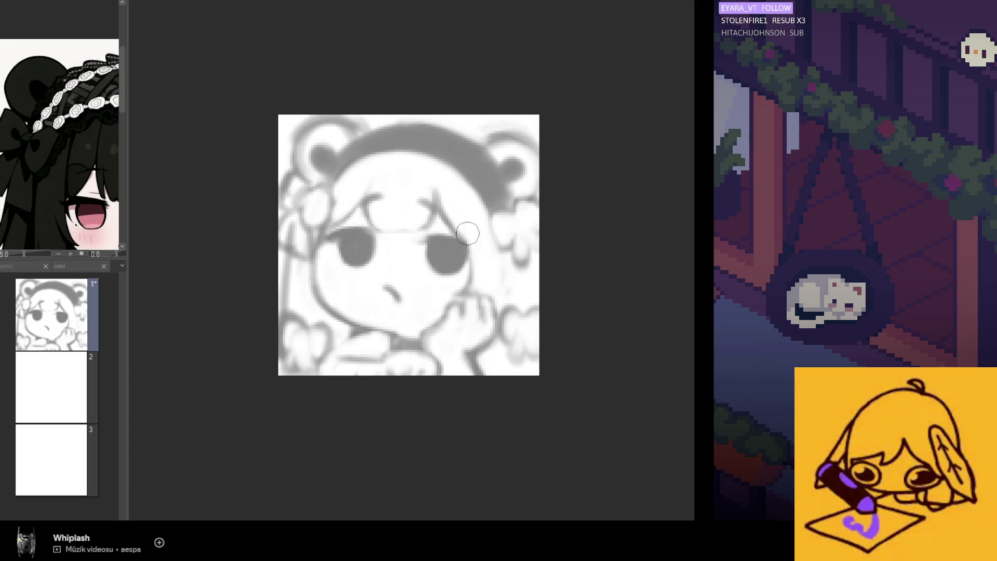
{"action": "left_click_drag", "start_coordinate": [478, 287], "coordinate": [477, 219]}
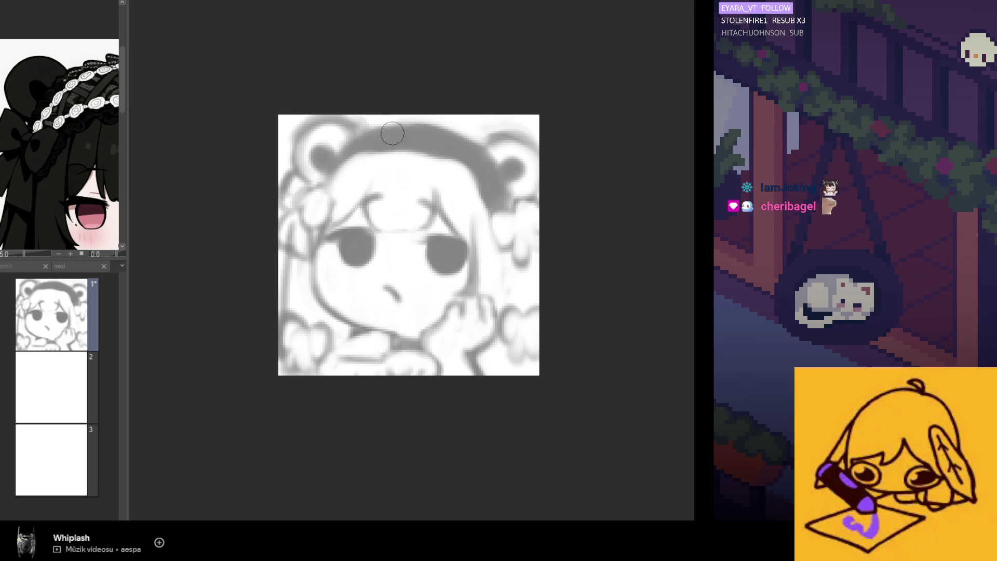
{"action": "key", "text": "h"}
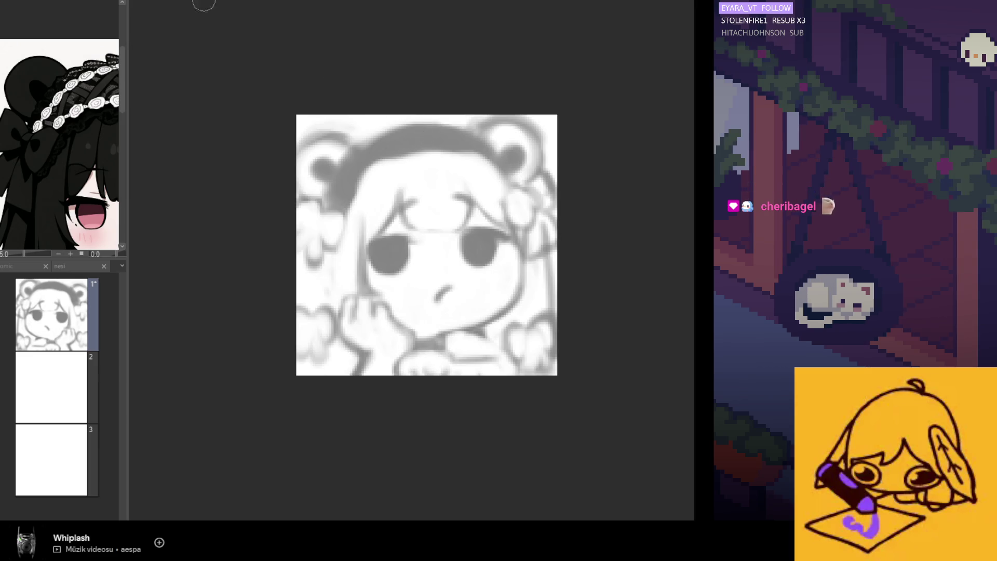
{"action": "scroll", "coordinate": [44, 119], "scroll_direction": "down", "scroll_amount": 5}
{"action": "scroll", "coordinate": [97, 107], "scroll_direction": "up", "scroll_amount": 4}
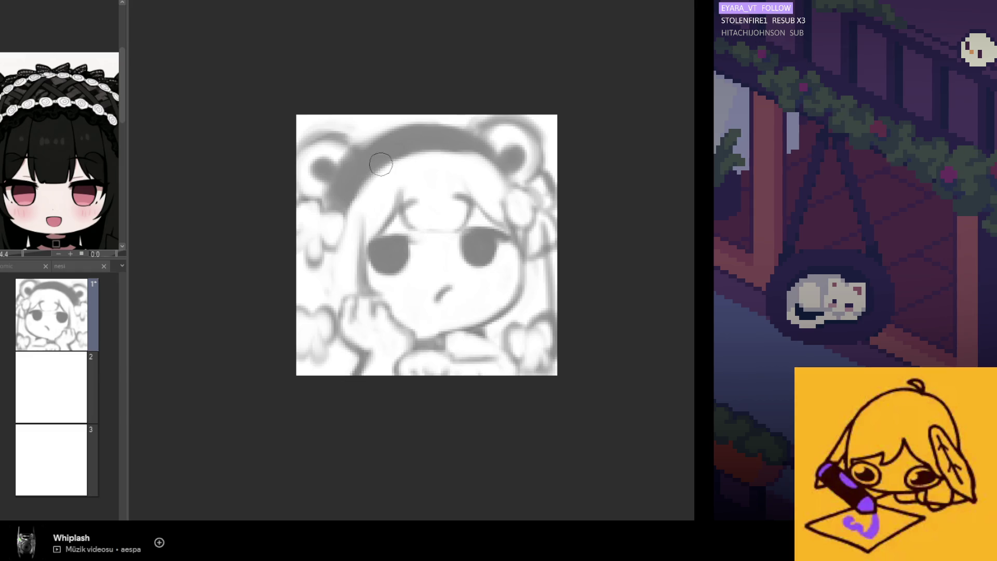
Mirror and zoom the view to compare the headband with the Sub View reference
{"action": "key", "text": "h"}
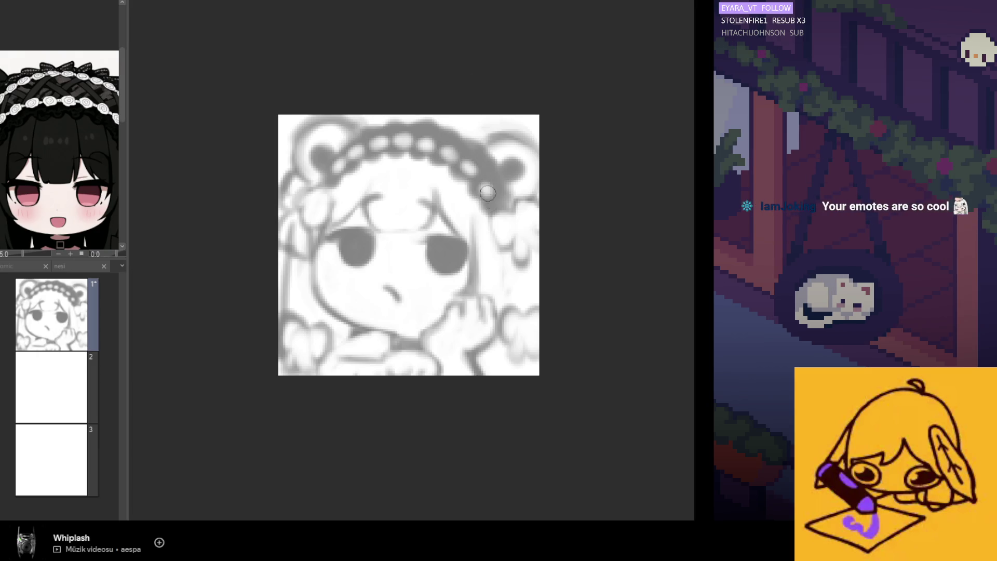
{"action": "scroll", "coordinate": [468, 98], "scroll_direction": "down", "scroll_amount": 3}
{"action": "scroll", "coordinate": [448, 99], "scroll_direction": "up", "scroll_amount": 3}
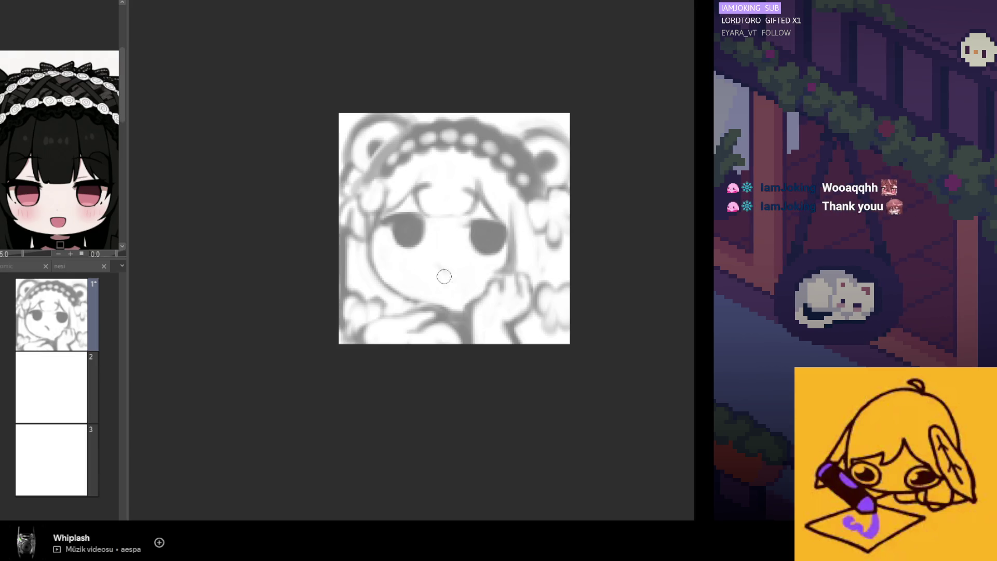
Draw a small nose between the eyes, redraw it slightly larger, and check it mirrored
{"action": "left_click_drag", "start_coordinate": [436, 259], "coordinate": [444, 265]}
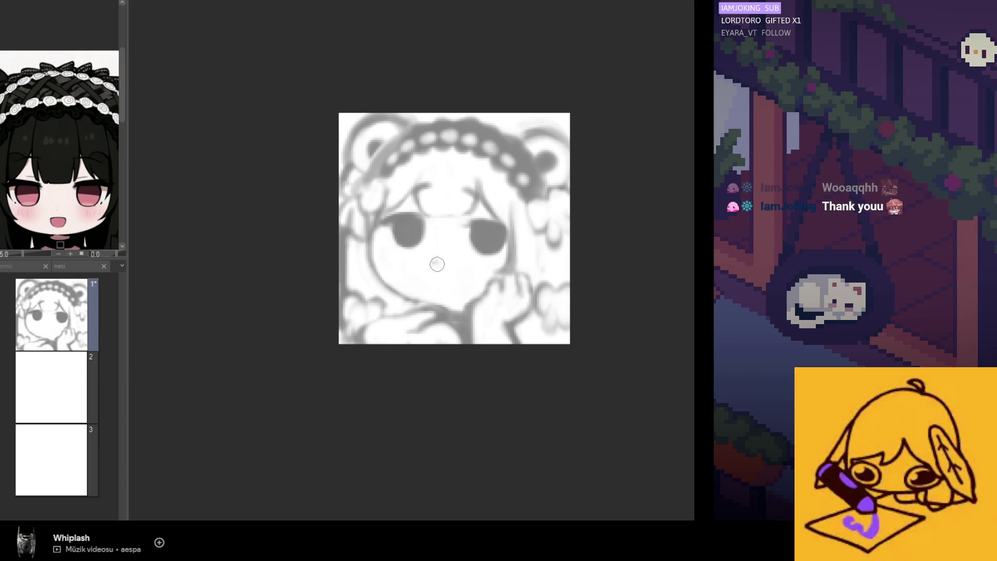
{"action": "left_click_drag", "start_coordinate": [431, 259], "coordinate": [444, 274]}
{"action": "key", "text": "h"}
{"action": "key", "text": "h"}
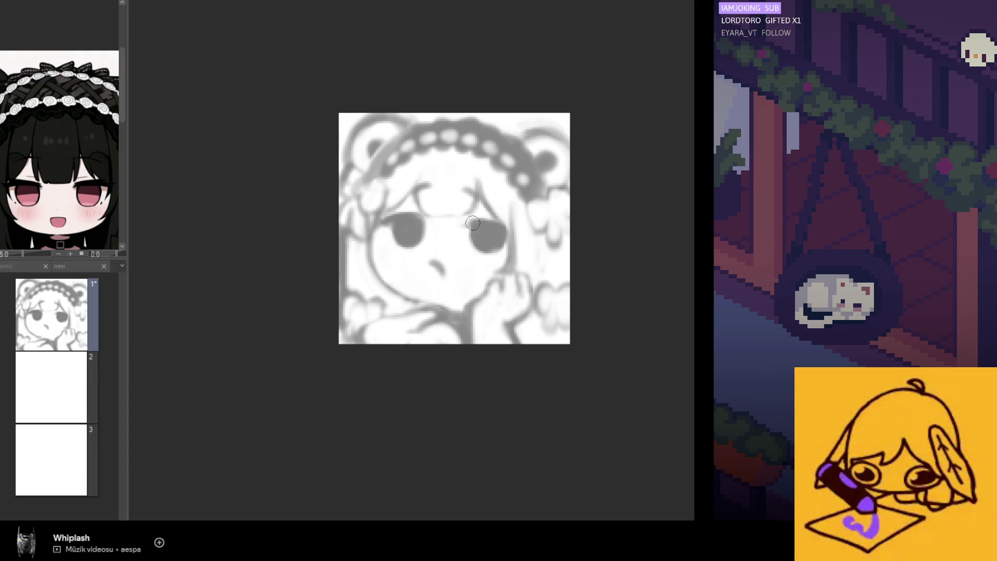
{"action": "scroll", "coordinate": [518, 97], "scroll_direction": "down", "scroll_amount": 5}
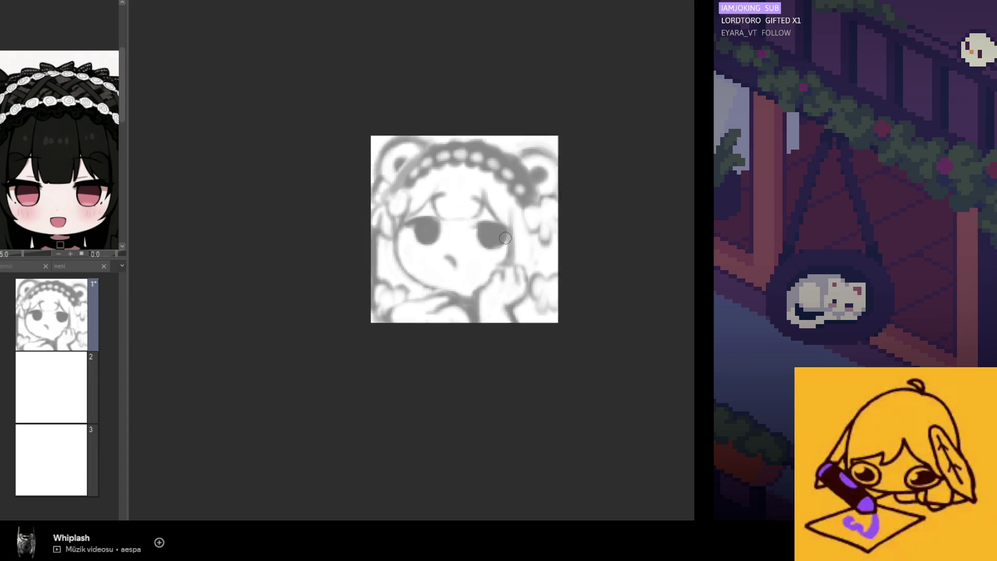
{"action": "scroll", "coordinate": [463, 212], "scroll_direction": "up", "scroll_amount": 2}
{"action": "scroll", "coordinate": [463, 212], "scroll_direction": "up", "scroll_amount": 2}
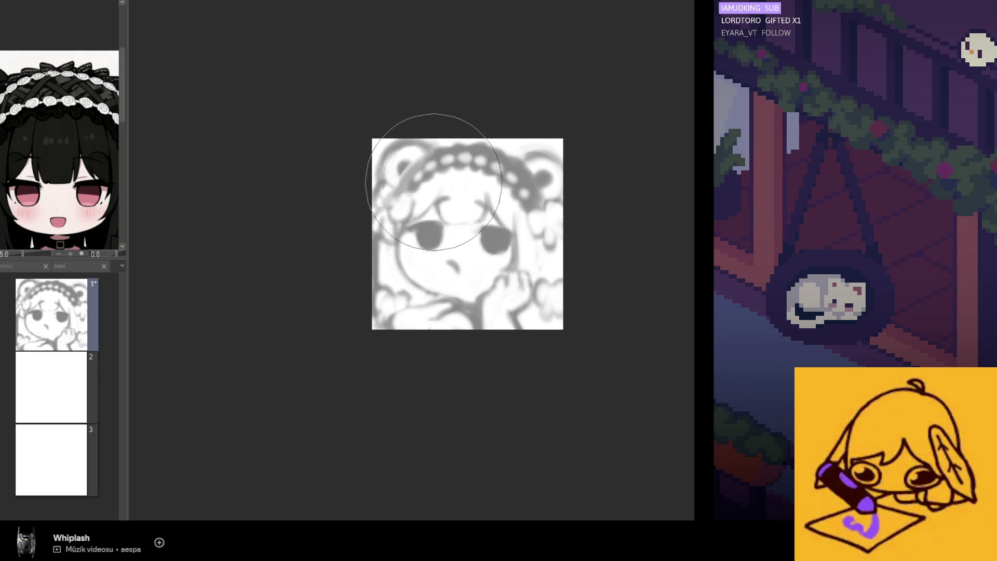
{"action": "scroll", "coordinate": [437, 190], "scroll_direction": "down", "scroll_amount": 4}
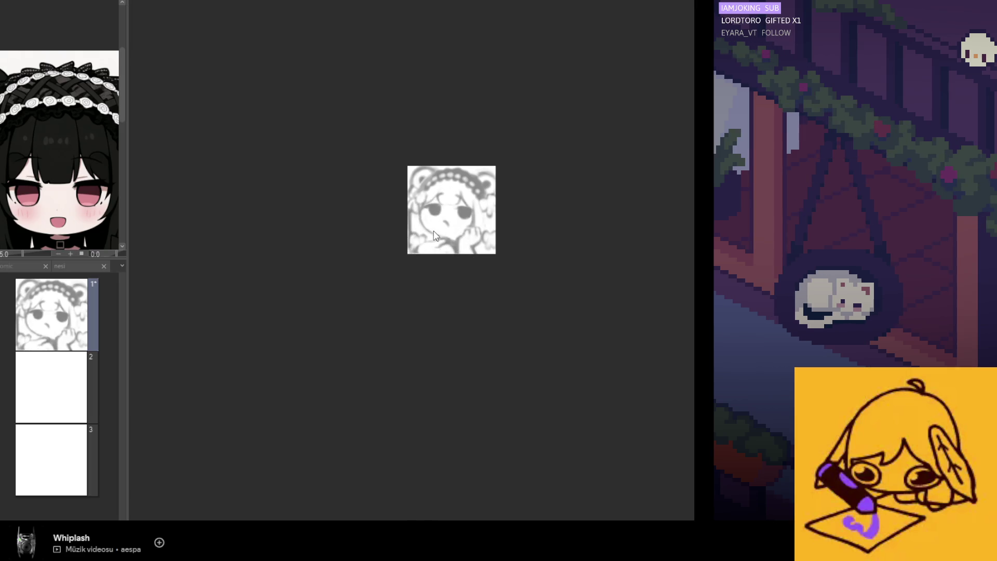
{"action": "scroll", "coordinate": [431, 231], "scroll_direction": "up", "scroll_amount": 3}
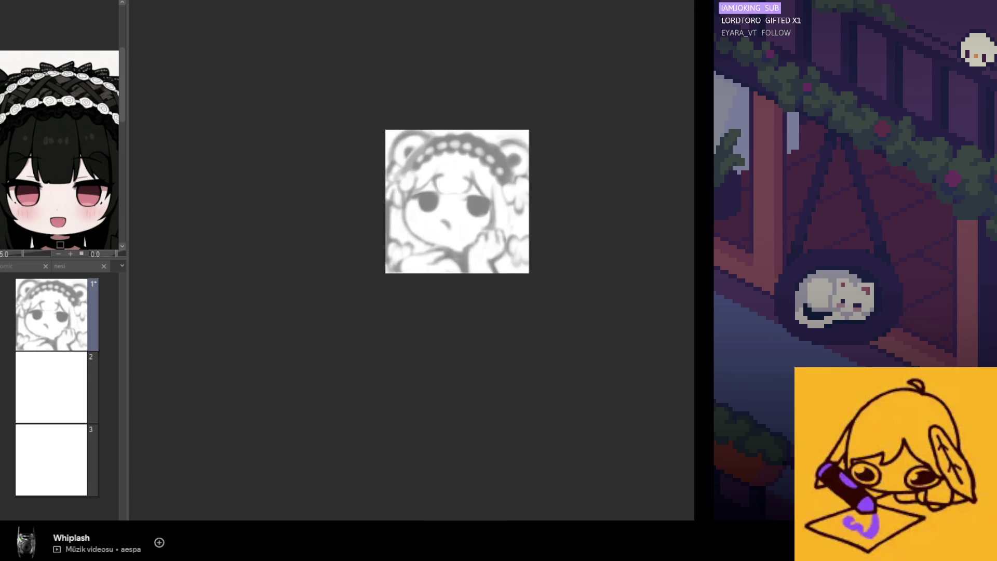
{"action": "scroll", "coordinate": [439, 210], "scroll_direction": "up", "scroll_amount": 3}
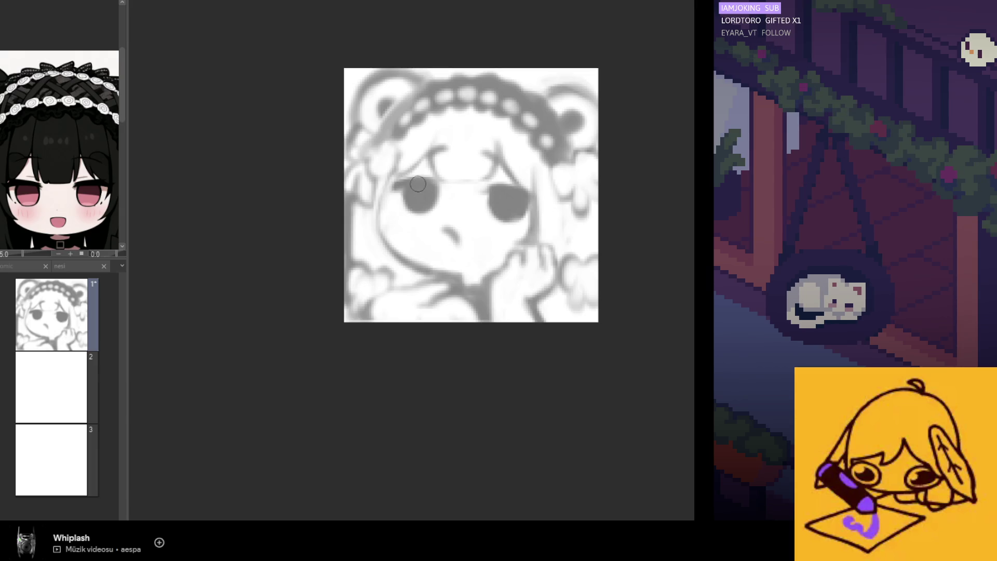
Add a small mark on the face after checking it mirrored
{"action": "key", "text": "h"}
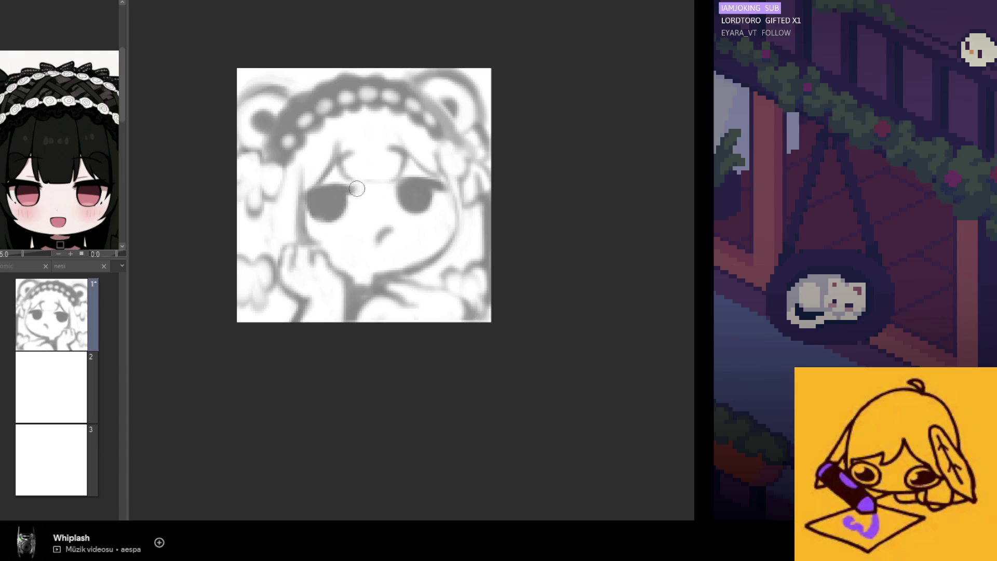
{"action": "key", "text": "h"}
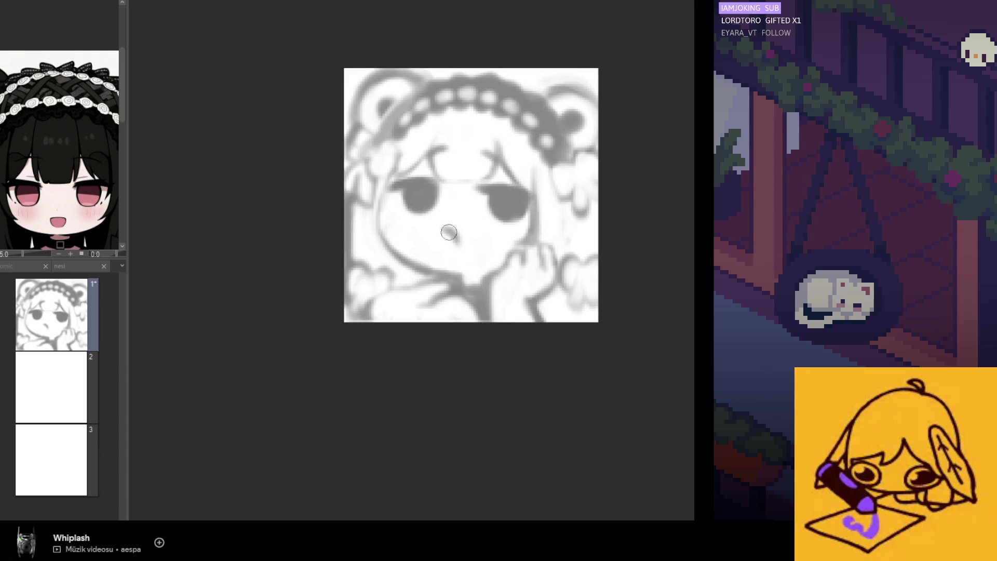
{"action": "left_click_drag", "start_coordinate": [449, 233], "coordinate": [458, 243]}
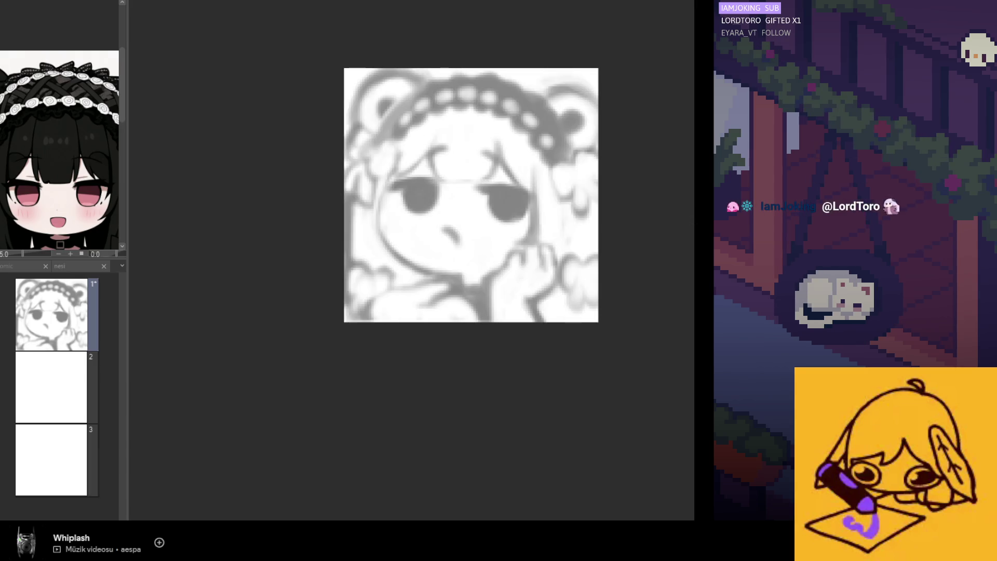
Brush short grey strokes along the sketch's right edge near the hand
{"action": "scroll", "coordinate": [553, 263], "scroll_direction": "down", "scroll_amount": 2}
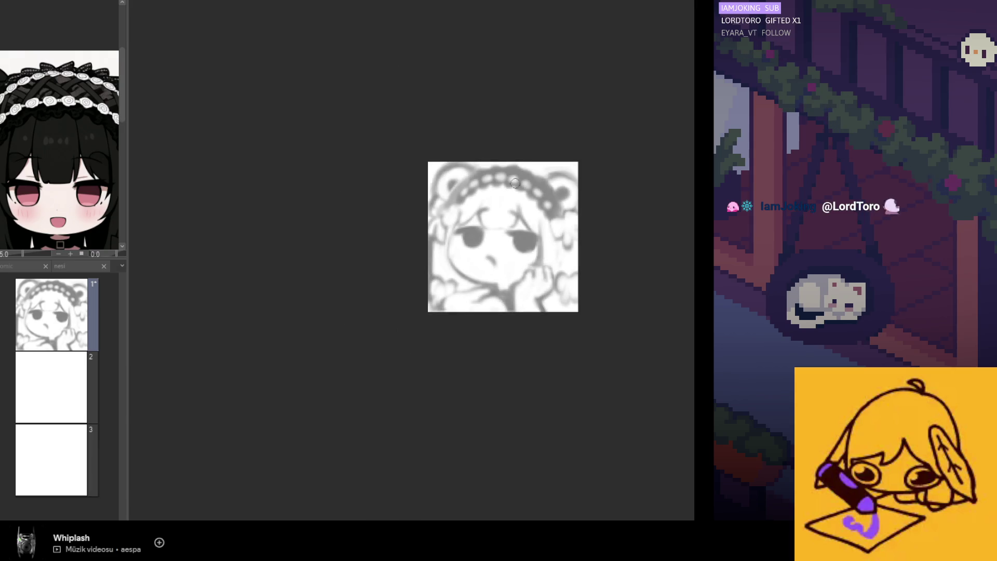
{"action": "scroll", "coordinate": [514, 265], "scroll_direction": "up", "scroll_amount": 3}
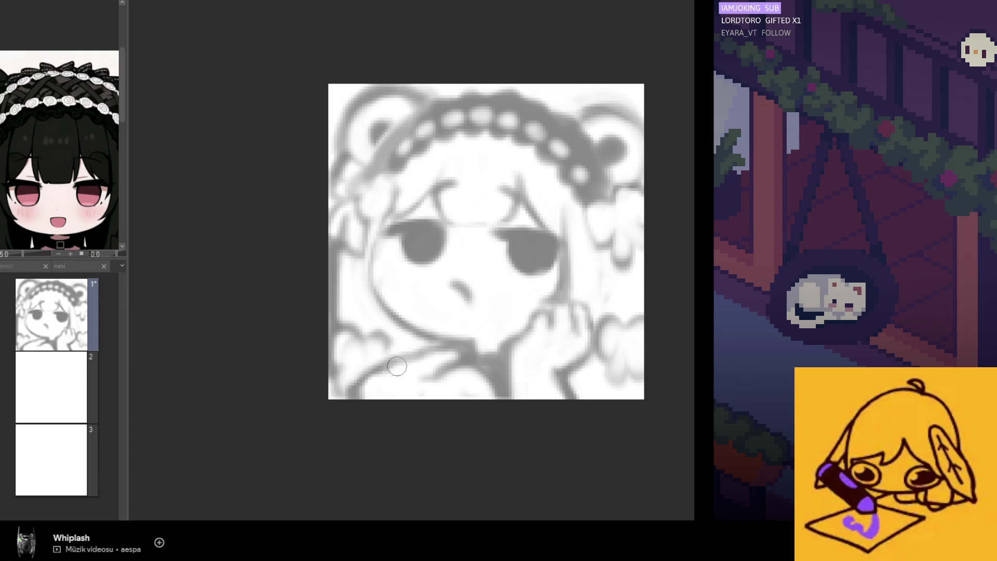
{"action": "scroll", "coordinate": [458, 301], "scroll_direction": "down", "scroll_amount": 4}
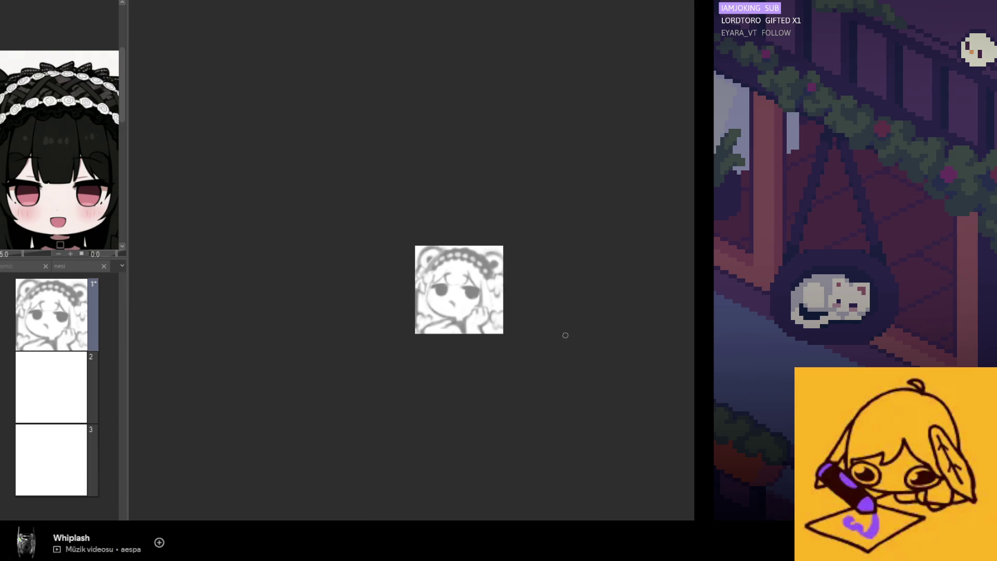
{"action": "scroll", "coordinate": [478, 318], "scroll_direction": "up", "scroll_amount": 2}
{"action": "scroll", "coordinate": [474, 319], "scroll_direction": "up", "scroll_amount": 2}
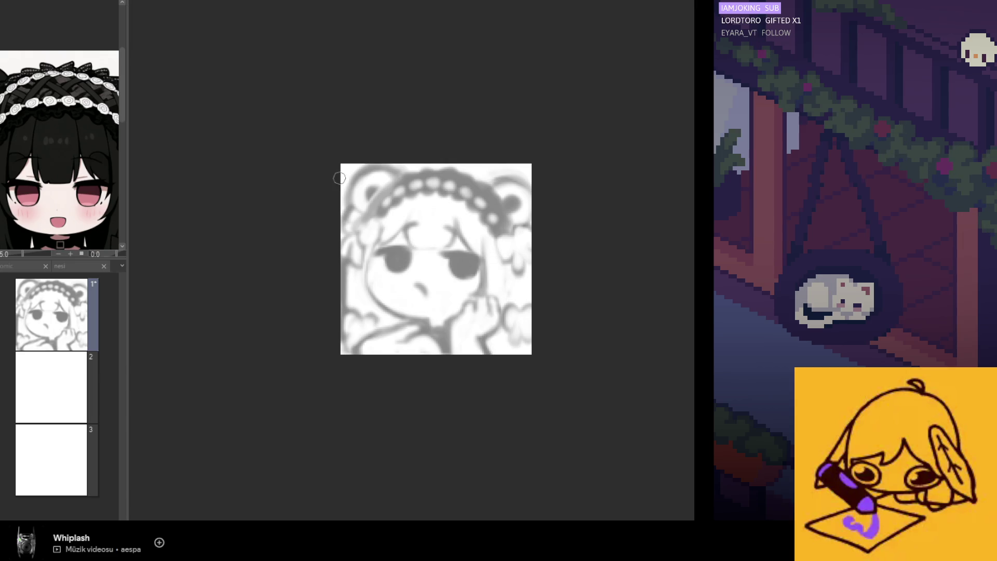
{"action": "scroll", "coordinate": [82, 151], "scroll_direction": "down", "scroll_amount": 4}
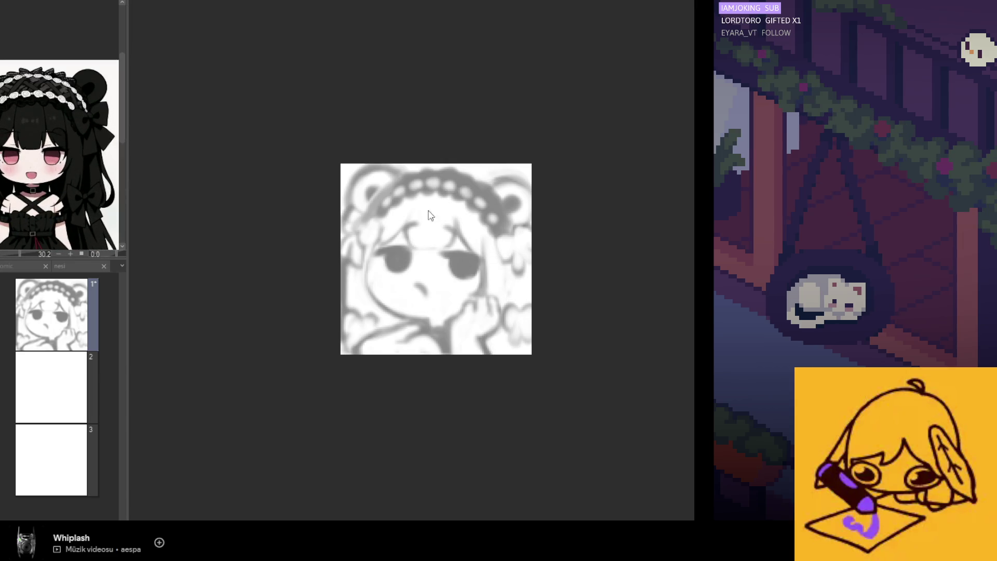
{"action": "left_click_drag", "start_coordinate": [519, 270], "coordinate": [519, 306]}
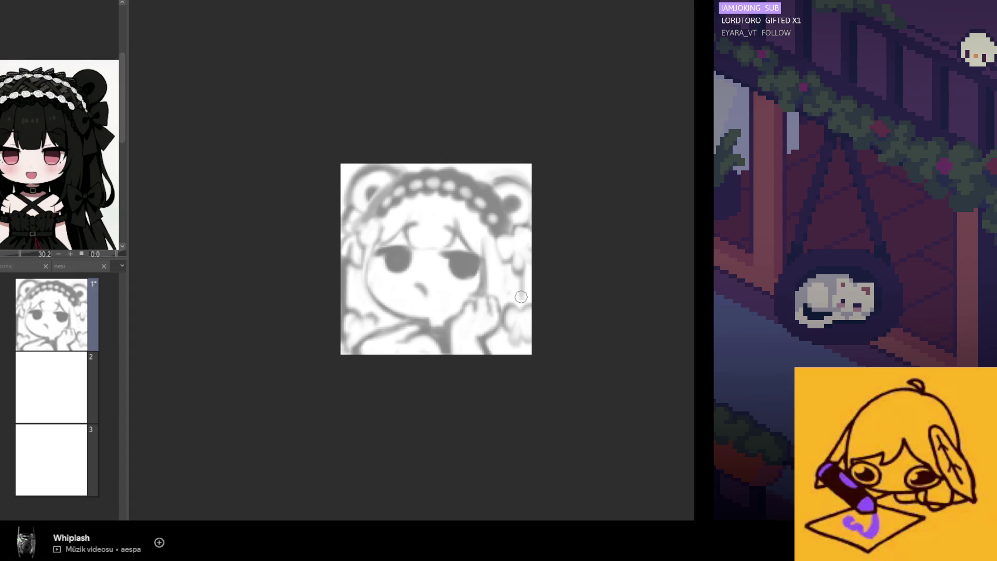
{"action": "mouse_move", "coordinate": [520, 270]}
{"action": "left_mouse_down"}
{"action": "mouse_move", "coordinate": [522, 306]}
{"action": "mouse_move", "coordinate": [525, 286]}
{"action": "left_mouse_up"}
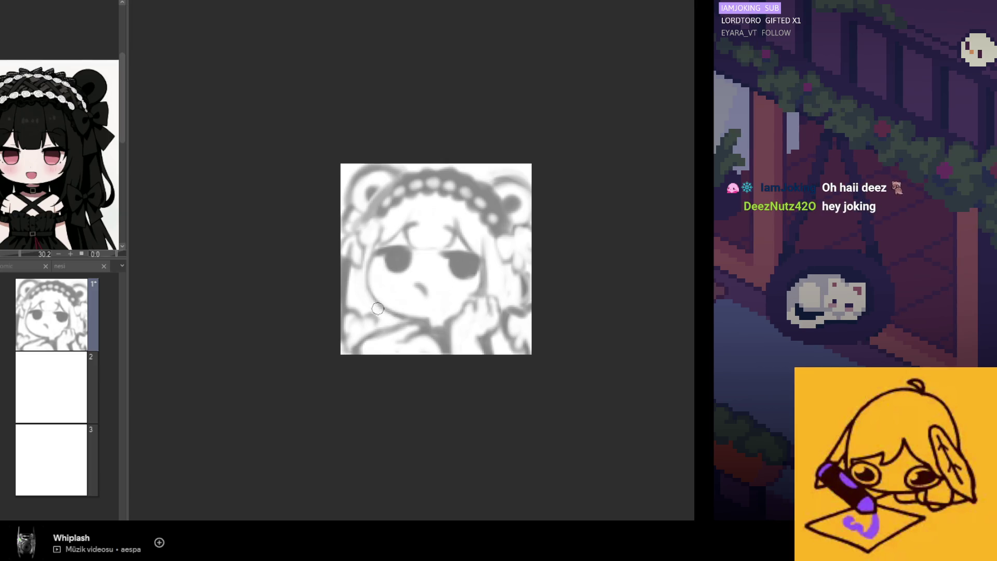
{"action": "scroll", "coordinate": [330, 214], "scroll_direction": "down", "scroll_amount": 1}
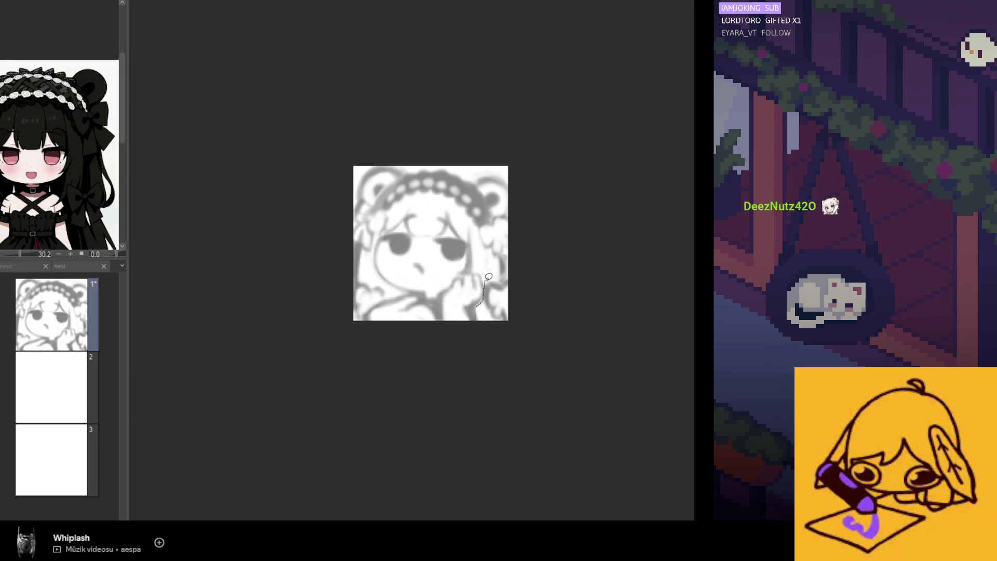
Lasso the hand, move it slightly down and scale it a little smaller
{"action": "mouse_move", "coordinate": [480, 267]}
{"action": "left_mouse_down"}
{"action": "mouse_move", "coordinate": [442, 283]}
{"action": "mouse_move", "coordinate": [437, 316]}
{"action": "mouse_move", "coordinate": [462, 296]}
{"action": "left_mouse_up"}
{"action": "left_click", "coordinate": [500, 339]}
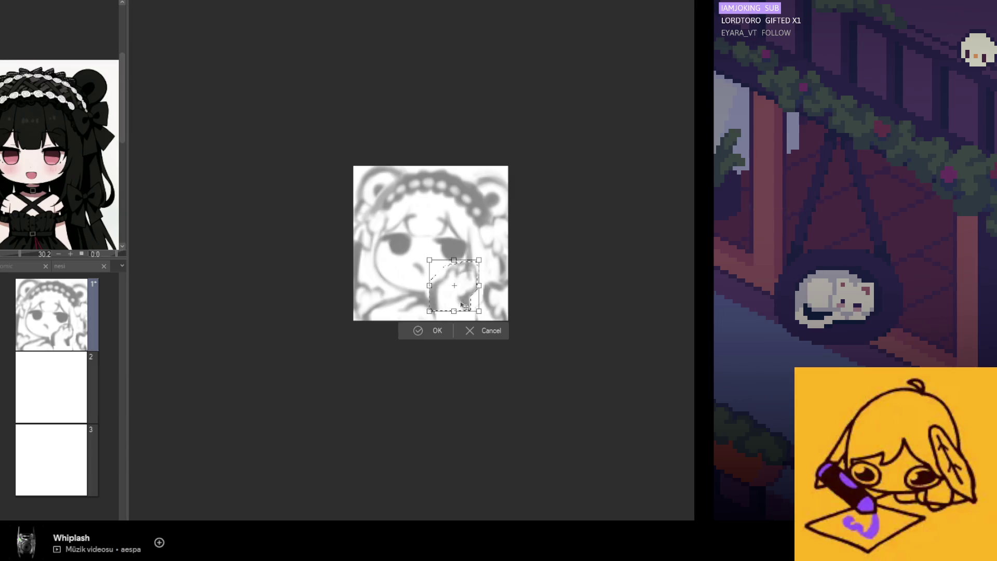
{"action": "left_click_drag", "start_coordinate": [462, 304], "coordinate": [461, 308]}
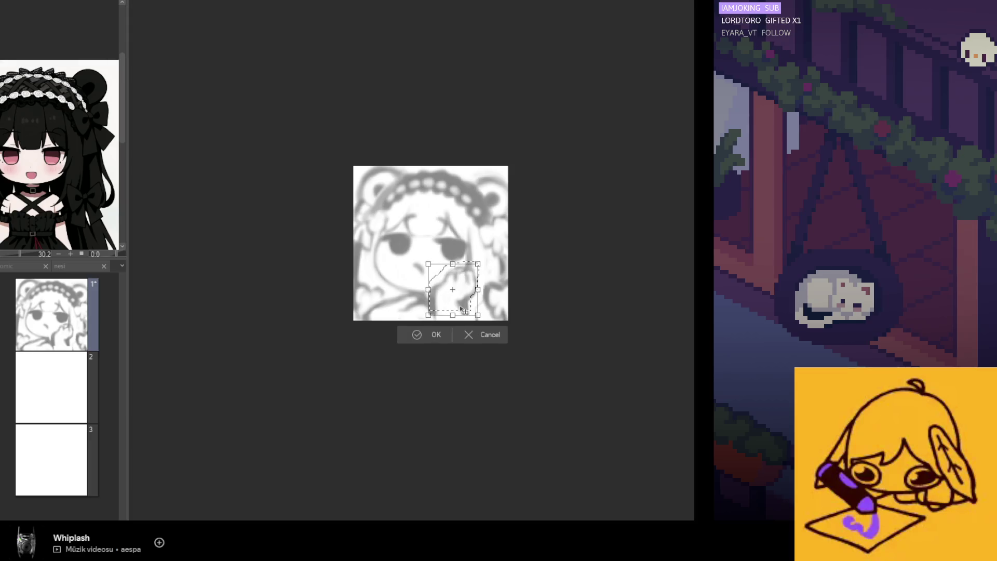
{"action": "left_click_drag", "start_coordinate": [477, 266], "coordinate": [485, 301]}
{"action": "left_click", "coordinate": [431, 335]}
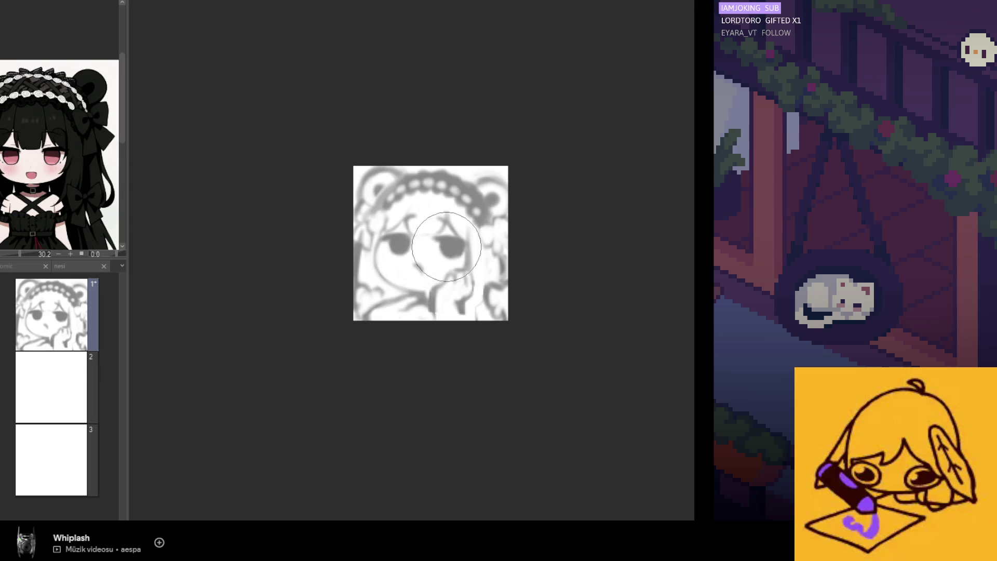
Nudge the whole sketch within the canvas, then enlarge and skew it slightly with Ctrl+T
{"action": "key", "text": "h"}
{"action": "key", "text": "h"}
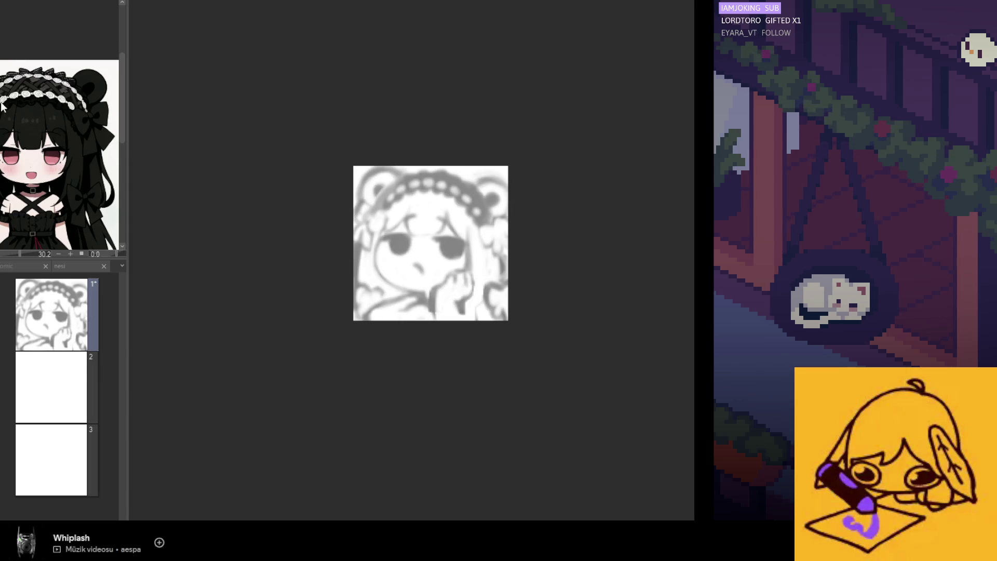
{"action": "left_click_drag", "start_coordinate": [260, 274], "coordinate": [269, 272]}
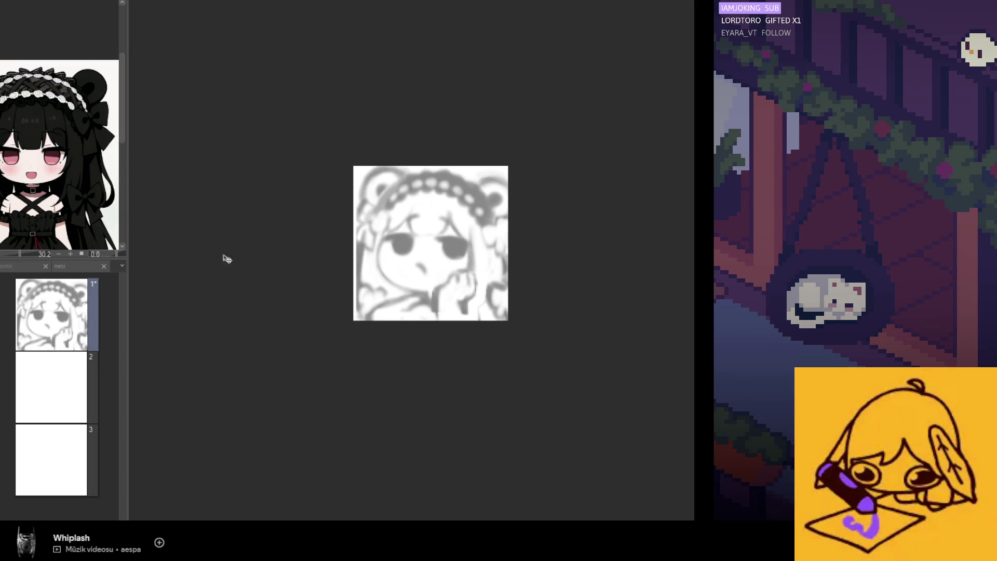
{"action": "key", "text": "ctrl+minus"}
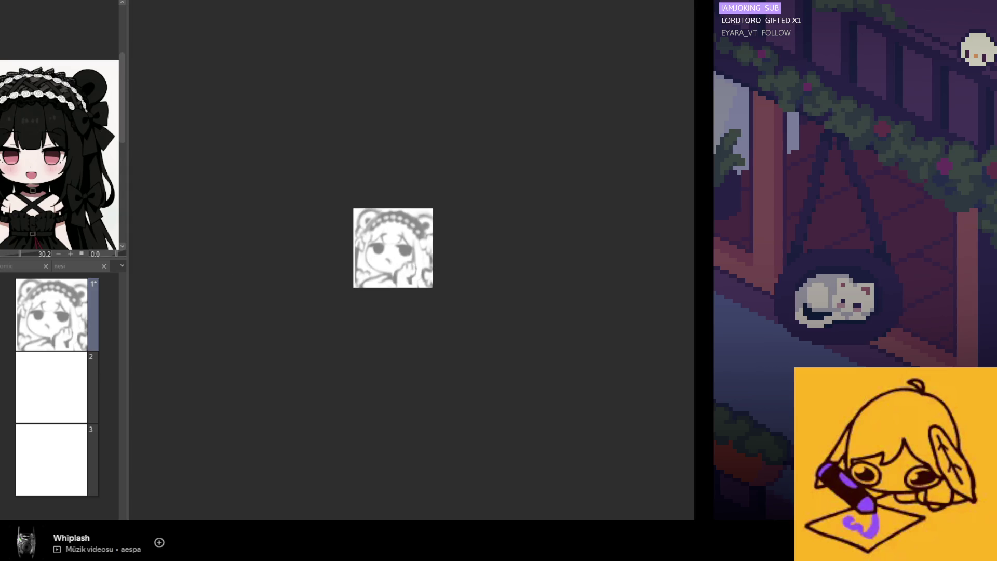
{"action": "key", "text": "ctrl+t"}
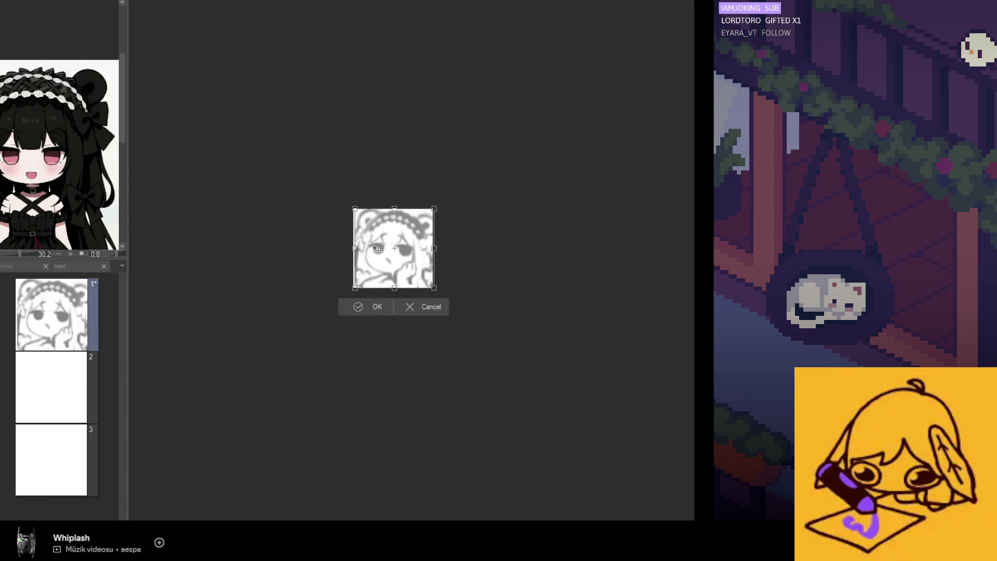
{"action": "left_click_drag", "start_coordinate": [394, 207], "coordinate": [394, 206]}
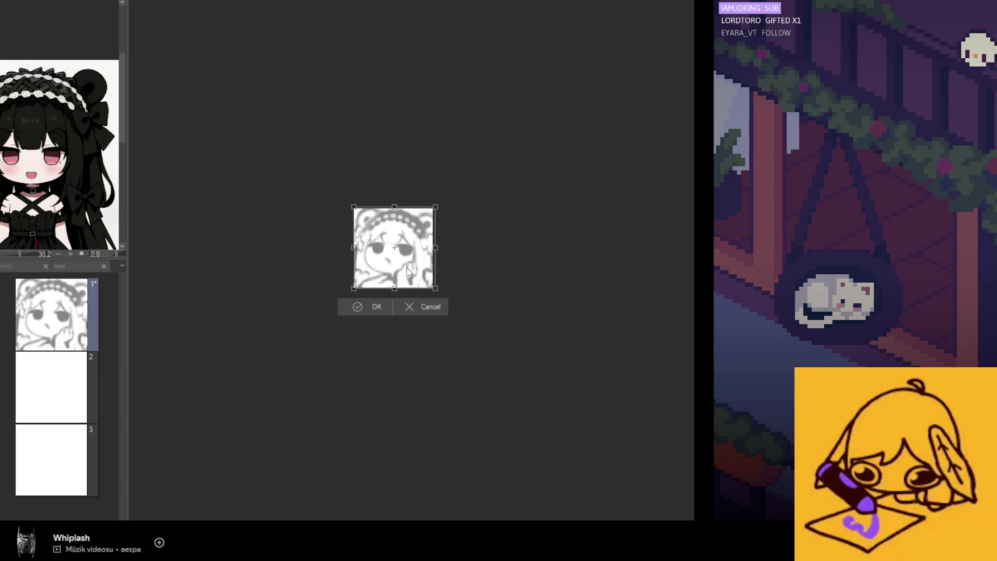
{"action": "left_click_drag", "start_coordinate": [436, 252], "coordinate": [434, 250]}
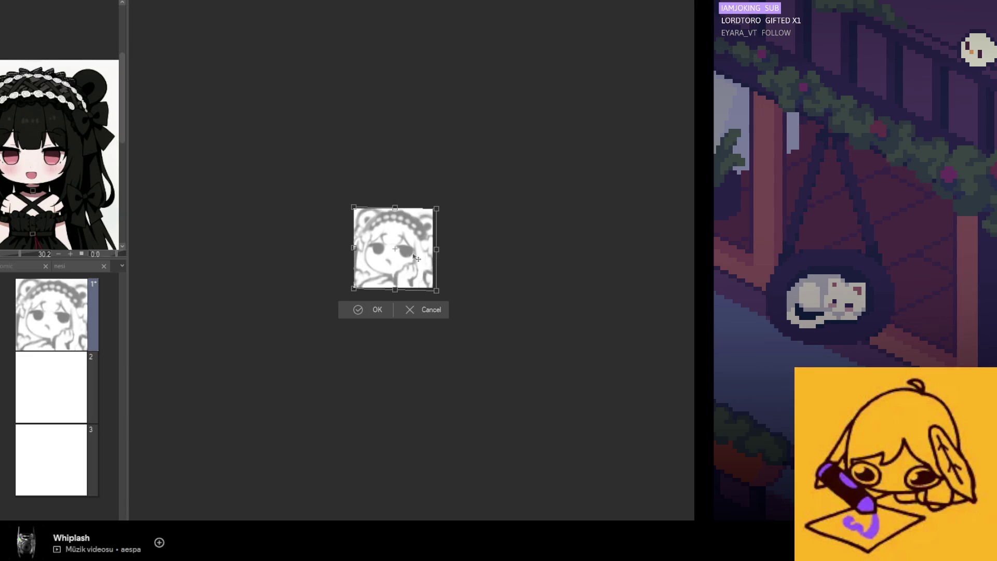
{"action": "left_click", "coordinate": [378, 310]}
{"action": "scroll", "coordinate": [421, 291], "scroll_direction": "down", "scroll_amount": 4}
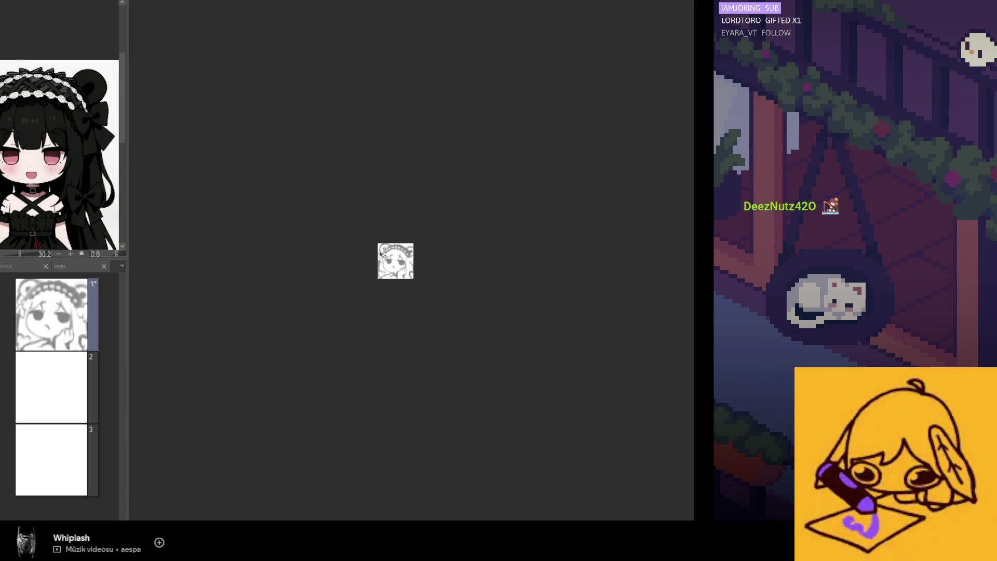
Ink the arc around the head's top-left, redrawing it longer down the left side and darker
{"action": "scroll", "coordinate": [439, 225], "scroll_direction": "up", "scroll_amount": 5}
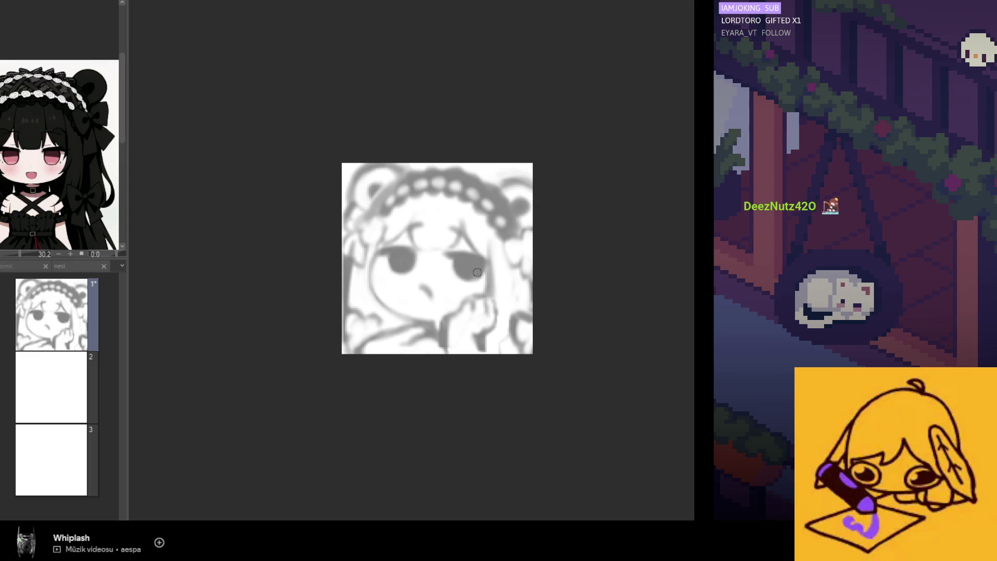
{"action": "scroll", "coordinate": [537, 294], "scroll_direction": "up", "scroll_amount": 1}
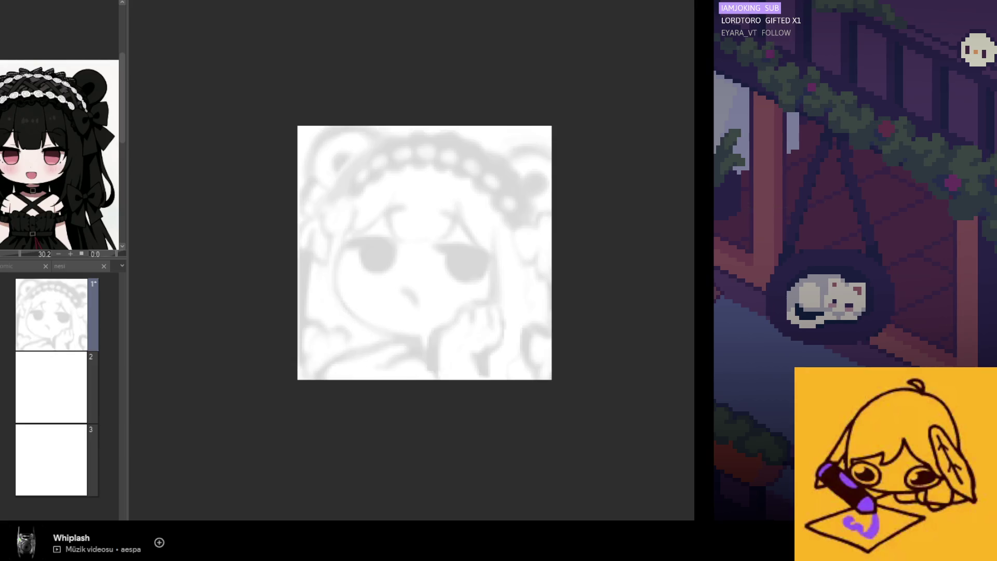
{"action": "scroll", "coordinate": [390, 200], "scroll_direction": "up", "scroll_amount": 1}
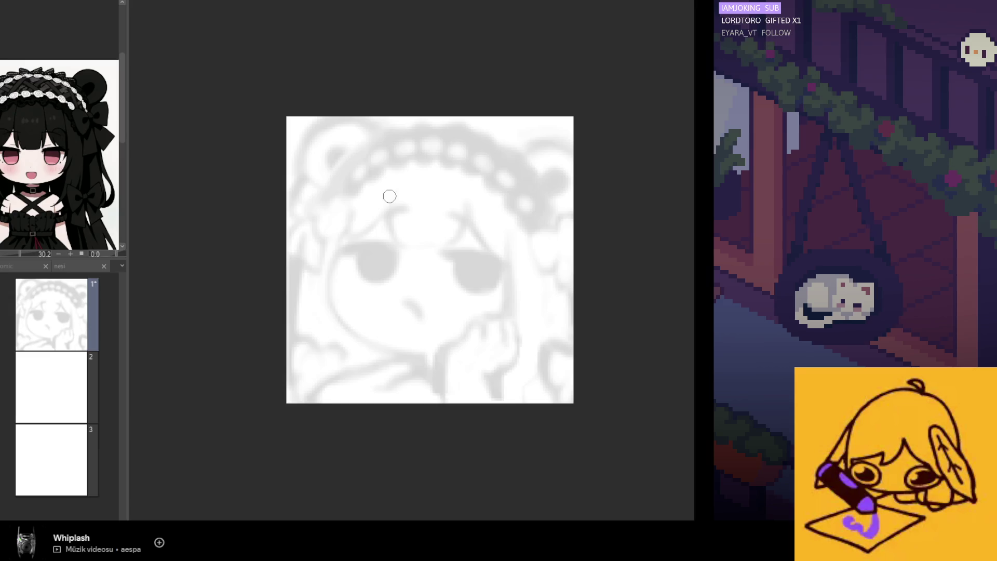
{"action": "mouse_move", "coordinate": [372, 130]}
{"action": "left_mouse_down"}
{"action": "mouse_move", "coordinate": [307, 130]}
{"action": "mouse_move", "coordinate": [304, 156]}
{"action": "mouse_move", "coordinate": [305, 145]}
{"action": "left_mouse_up"}
{"action": "key", "text": "ctrl+z"}
{"action": "key", "text": "ctrl+z"}
{"action": "mouse_move", "coordinate": [372, 131]}
{"action": "left_mouse_down"}
{"action": "mouse_move", "coordinate": [317, 125]}
{"action": "mouse_move", "coordinate": [299, 171]}
{"action": "mouse_move", "coordinate": [310, 192]}
{"action": "left_mouse_up"}
{"action": "mouse_move", "coordinate": [335, 130]}
{"action": "left_mouse_down"}
{"action": "mouse_move", "coordinate": [299, 167]}
{"action": "mouse_move", "coordinate": [325, 195]}
{"action": "mouse_move", "coordinate": [291, 200]}
{"action": "mouse_move", "coordinate": [300, 222]}
{"action": "left_mouse_up"}
Ink the curly locks and the left hair line, redoing strokes until they sit right
{"action": "mouse_move", "coordinate": [284, 255]}
{"action": "left_mouse_down"}
{"action": "mouse_move", "coordinate": [290, 262]}
{"action": "mouse_move", "coordinate": [302, 244]}
{"action": "mouse_move", "coordinate": [313, 268]}
{"action": "mouse_move", "coordinate": [328, 246]}
{"action": "left_mouse_up"}
{"action": "mouse_move", "coordinate": [324, 206]}
{"action": "left_mouse_down"}
{"action": "mouse_move", "coordinate": [351, 210]}
{"action": "mouse_move", "coordinate": [329, 248]}
{"action": "mouse_move", "coordinate": [323, 229]}
{"action": "left_mouse_up"}
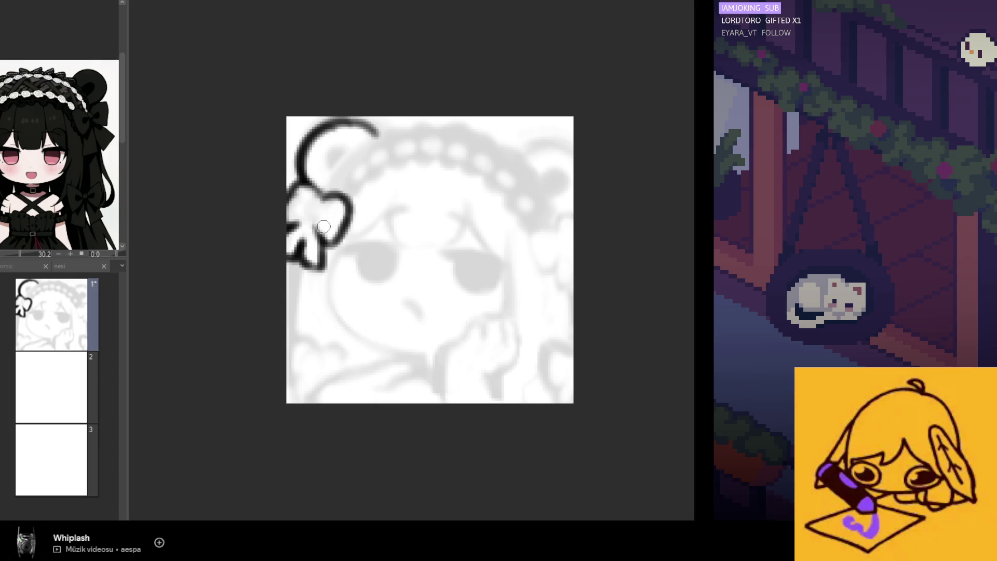
{"action": "left_click_drag", "start_coordinate": [291, 260], "coordinate": [289, 333]}
{"action": "key", "text": "ctrl+z"}
{"action": "left_click_drag", "start_coordinate": [291, 260], "coordinate": [292, 373]}
{"action": "key", "text": "ctrl+z"}
{"action": "mouse_move", "coordinate": [291, 332]}
{"action": "left_mouse_down"}
{"action": "mouse_move", "coordinate": [290, 373]}
{"action": "mouse_move", "coordinate": [310, 372]}
{"action": "mouse_move", "coordinate": [293, 401]}
{"action": "left_mouse_up"}
{"action": "key", "text": "ctrl+z"}
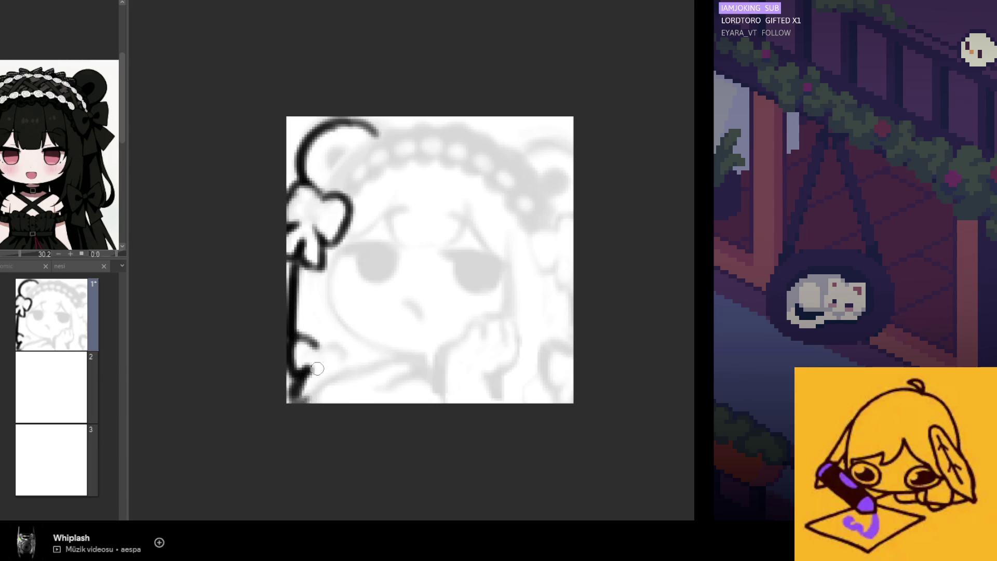
{"action": "mouse_move", "coordinate": [343, 342]}
{"action": "left_mouse_down"}
{"action": "mouse_move", "coordinate": [325, 347]}
{"action": "mouse_move", "coordinate": [341, 354]}
{"action": "mouse_move", "coordinate": [306, 401]}
{"action": "left_mouse_up"}
{"action": "key", "text": "ctrl+z"}
{"action": "left_click_drag", "start_coordinate": [347, 370], "coordinate": [421, 363]}
Ink a shorter chin curve toward the hand and remove a stray stroke near the eye
{"action": "mouse_move", "coordinate": [346, 242]}
{"action": "left_mouse_down"}
{"action": "mouse_move", "coordinate": [329, 314]}
{"action": "mouse_move", "coordinate": [329, 299]}
{"action": "mouse_move", "coordinate": [389, 352]}
{"action": "left_mouse_up"}
{"action": "key", "text": "ctrl+z"}
{"action": "key", "text": "ctrl+z"}
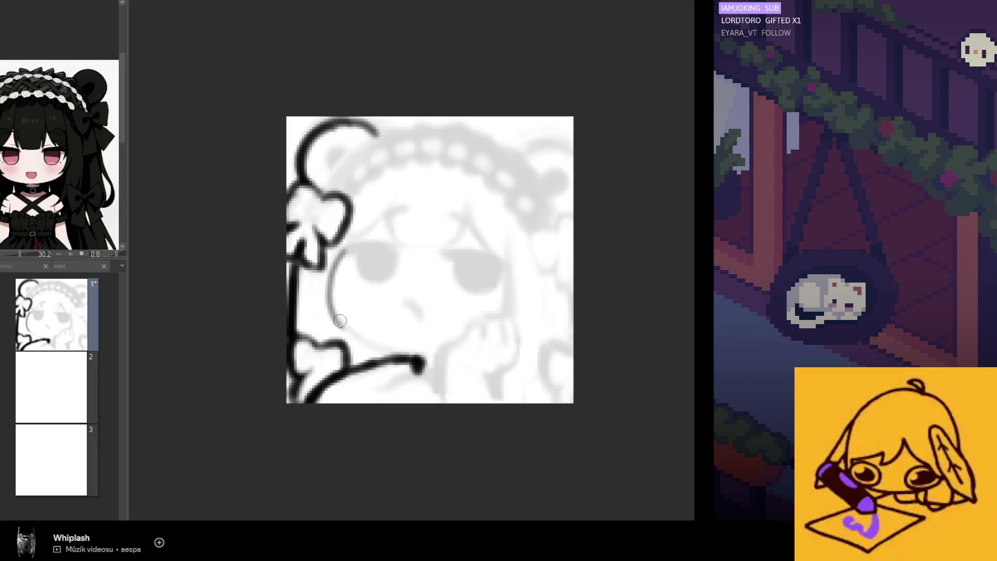
{"action": "left_click_drag", "start_coordinate": [331, 313], "coordinate": [410, 359]}
{"action": "key", "text": "ctrl+z"}
{"action": "left_click_drag", "start_coordinate": [344, 330], "coordinate": [397, 353]}
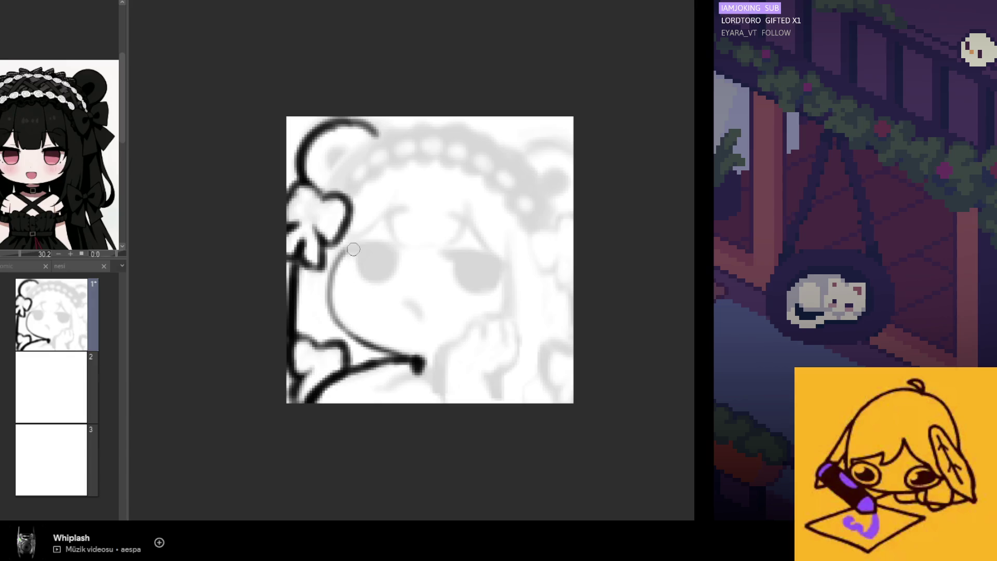
{"action": "mouse_move", "coordinate": [384, 212]}
{"action": "left_mouse_down"}
{"action": "mouse_move", "coordinate": [333, 251]}
{"action": "mouse_move", "coordinate": [394, 243]}
{"action": "mouse_move", "coordinate": [368, 261]}
{"action": "left_mouse_up"}
{"action": "key", "text": "ctrl+z"}
{"action": "key", "text": "ctrl+z"}
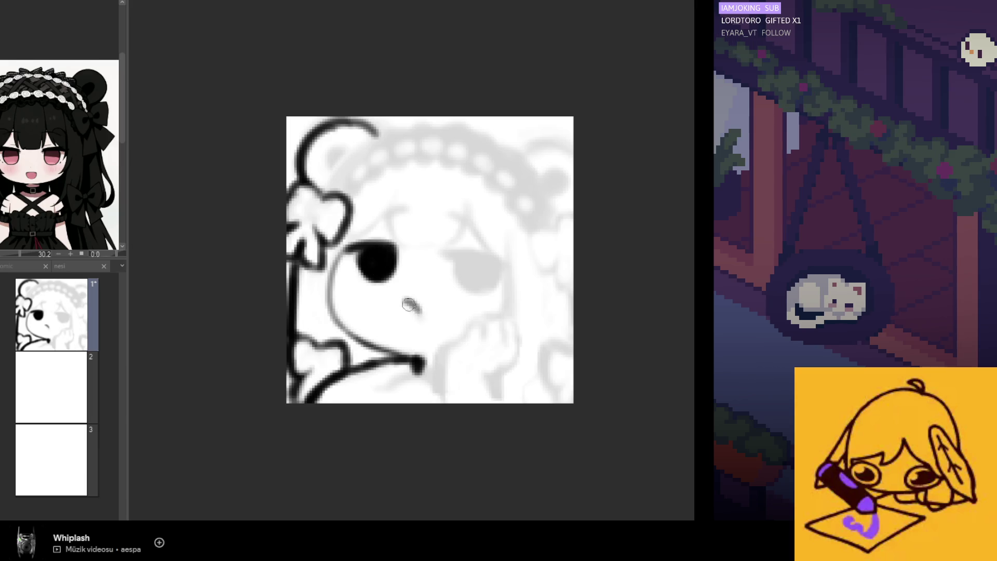
Touch up and thicken the eye line, checking it in a mirrored view
{"action": "left_click_drag", "start_coordinate": [442, 262], "coordinate": [478, 253]}
{"action": "key", "text": "h"}
{"action": "key", "text": "ctrl+z"}
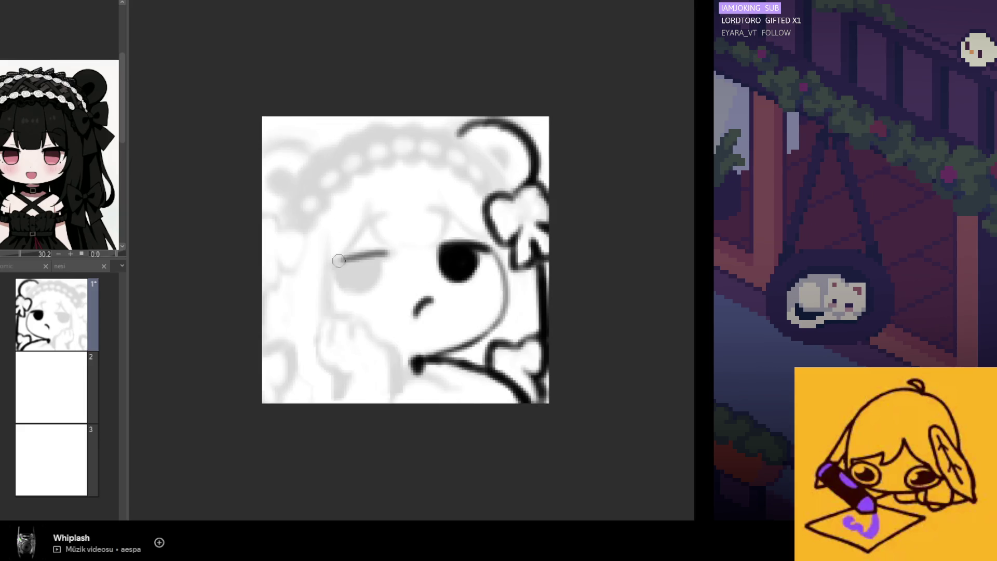
{"action": "mouse_move", "coordinate": [345, 260]}
{"action": "left_mouse_down"}
{"action": "mouse_move", "coordinate": [324, 270]}
{"action": "mouse_move", "coordinate": [363, 285]}
{"action": "mouse_move", "coordinate": [351, 278]}
{"action": "mouse_move", "coordinate": [369, 271]}
{"action": "mouse_move", "coordinate": [353, 275]}
{"action": "left_mouse_up"}
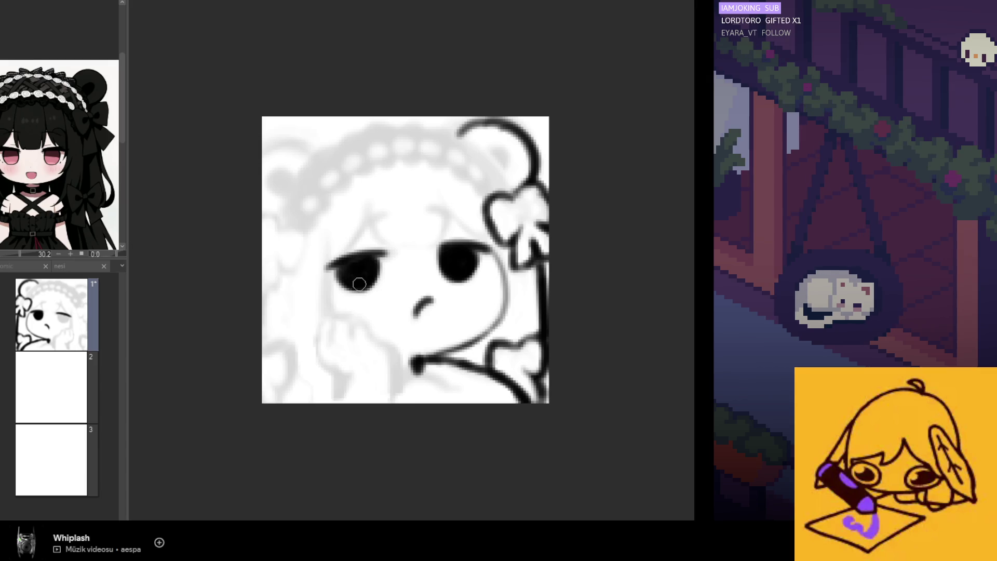
{"action": "key", "text": "h"}
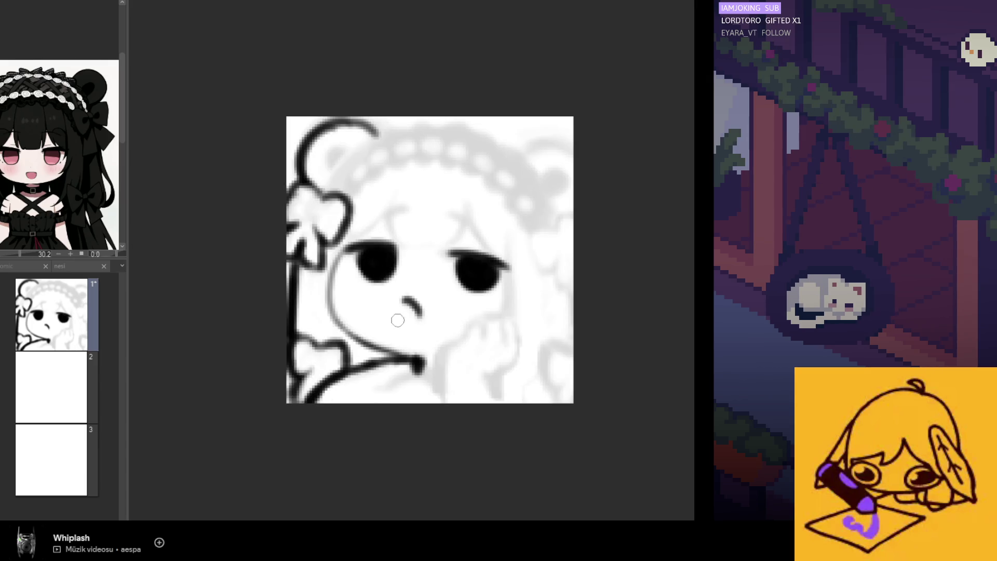
Ink the cheek line along the hand and the curves under the chin, checking proportions mirrored
{"action": "mouse_move", "coordinate": [461, 340]}
{"action": "left_mouse_down"}
{"action": "mouse_move", "coordinate": [439, 393]}
{"action": "mouse_move", "coordinate": [448, 400]}
{"action": "left_mouse_up"}
{"action": "mouse_move", "coordinate": [410, 372]}
{"action": "left_mouse_down"}
{"action": "mouse_move", "coordinate": [387, 390]}
{"action": "mouse_move", "coordinate": [400, 378]}
{"action": "mouse_move", "coordinate": [425, 379]}
{"action": "mouse_move", "coordinate": [412, 401]}
{"action": "left_mouse_up"}
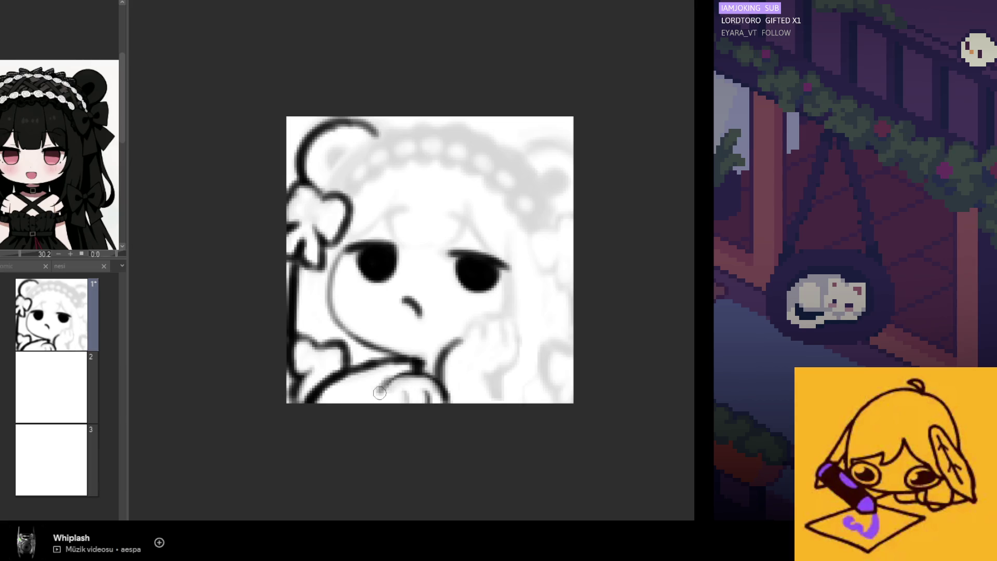
{"action": "left_click_drag", "start_coordinate": [369, 401], "coordinate": [391, 404]}
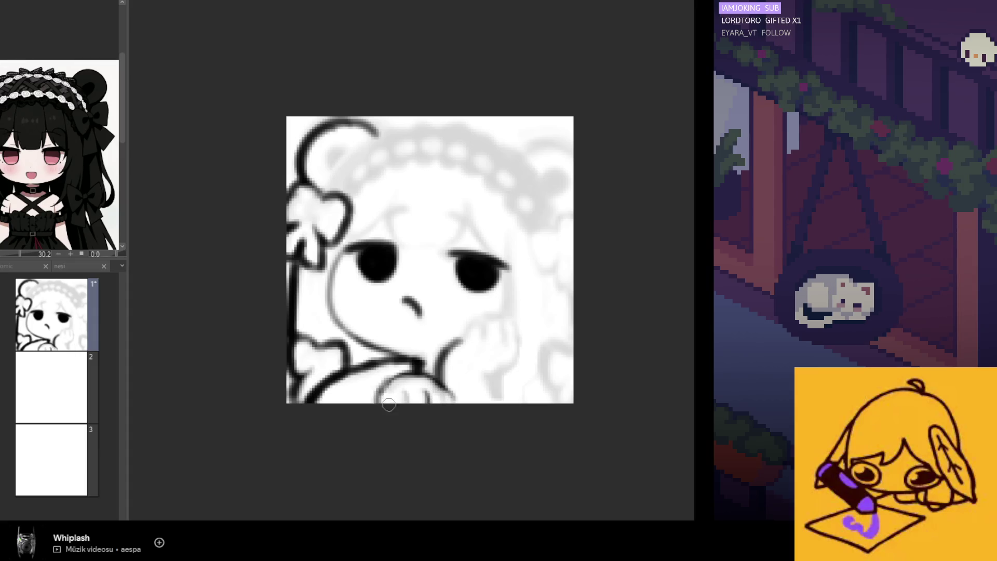
{"action": "left_click_drag", "start_coordinate": [383, 392], "coordinate": [394, 400]}
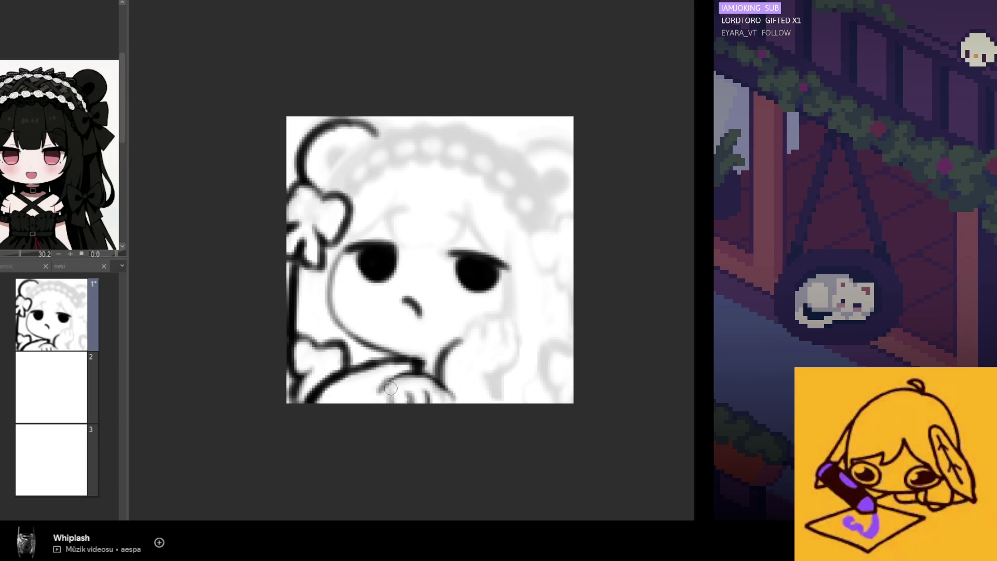
{"action": "key", "text": "h"}
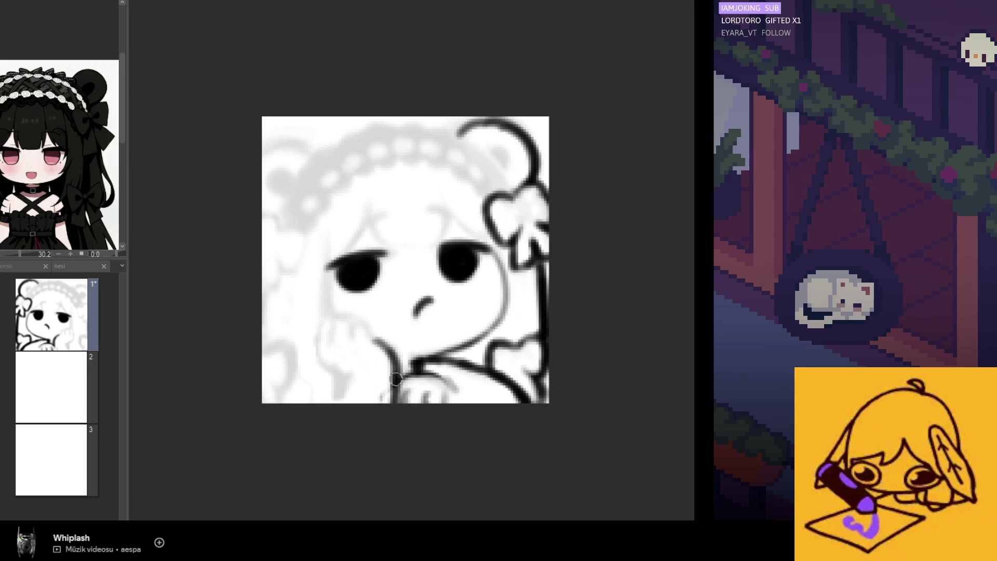
{"action": "key", "text": "h"}
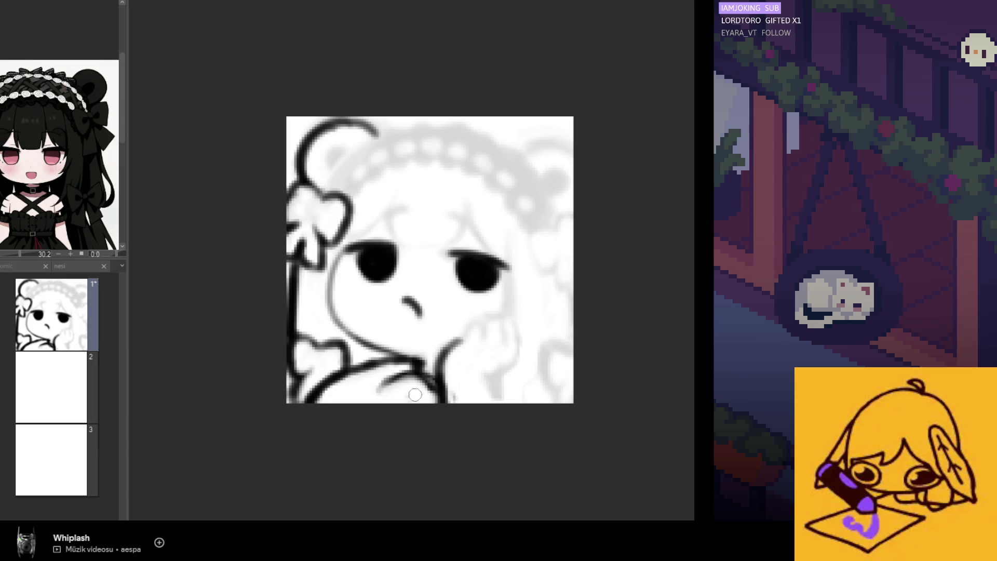
{"action": "left_click_drag", "start_coordinate": [392, 385], "coordinate": [394, 400]}
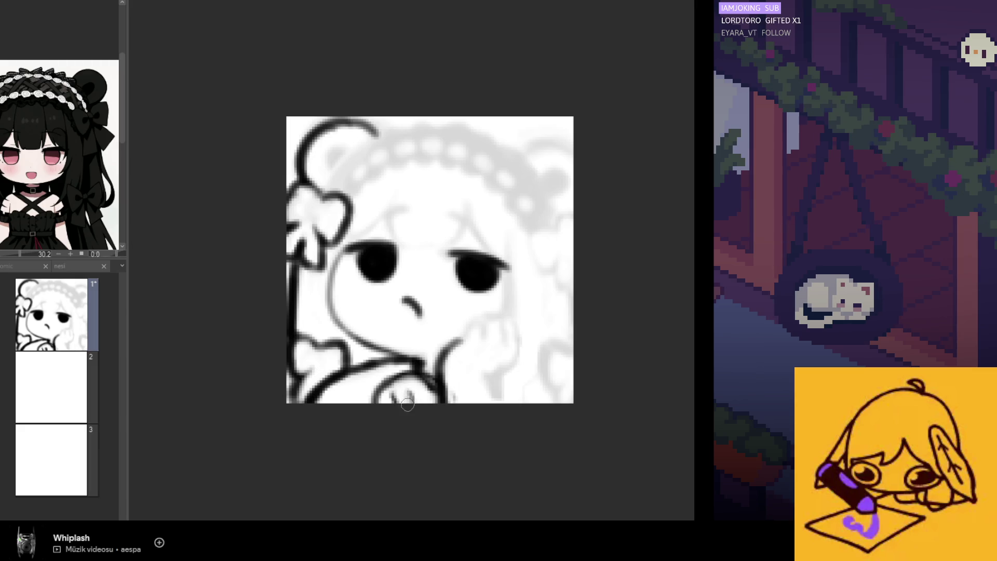
{"action": "key", "text": "h"}
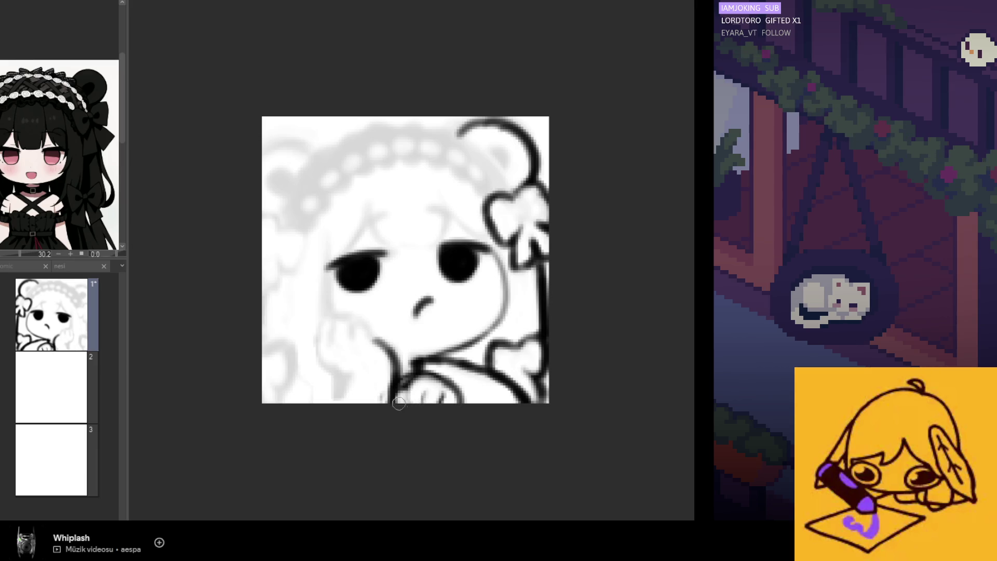
{"action": "key", "text": "h"}
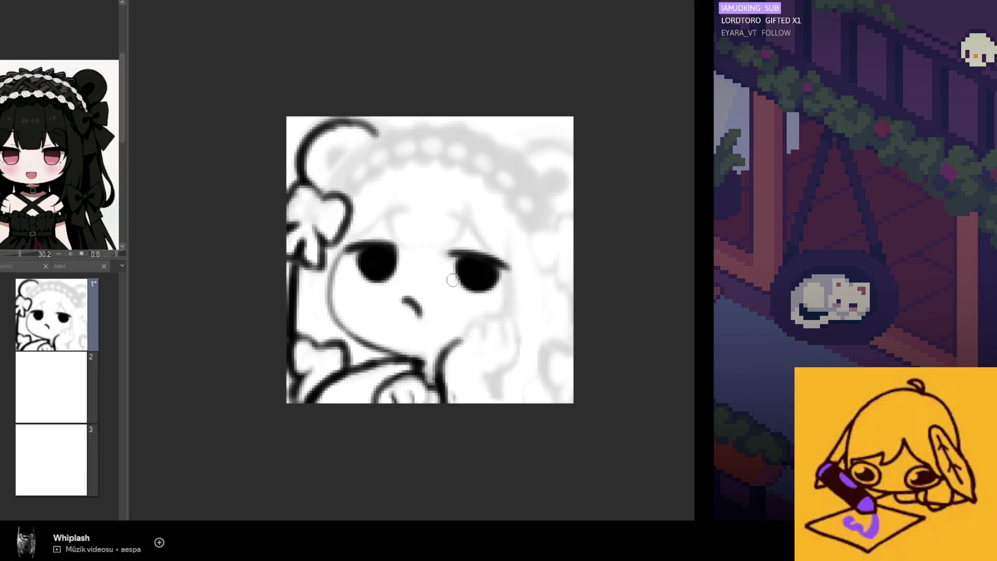
{"action": "mouse_move", "coordinate": [452, 347]}
{"action": "left_mouse_down"}
{"action": "mouse_move", "coordinate": [470, 332]}
{"action": "mouse_move", "coordinate": [512, 332]}
{"action": "left_mouse_up"}
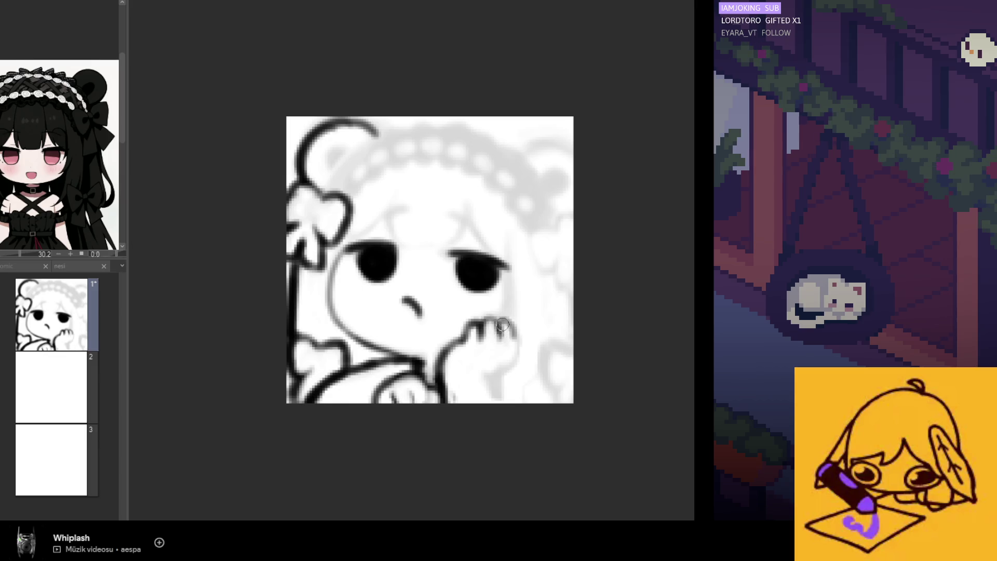
Ink the hand's left edge as a curve, comparing it in a mirrored view
{"action": "key", "text": "h"}
{"action": "left_click_drag", "start_coordinate": [332, 324], "coordinate": [341, 374]}
{"action": "key", "text": "ctrl+z"}
{"action": "left_click_drag", "start_coordinate": [326, 318], "coordinate": [340, 375]}
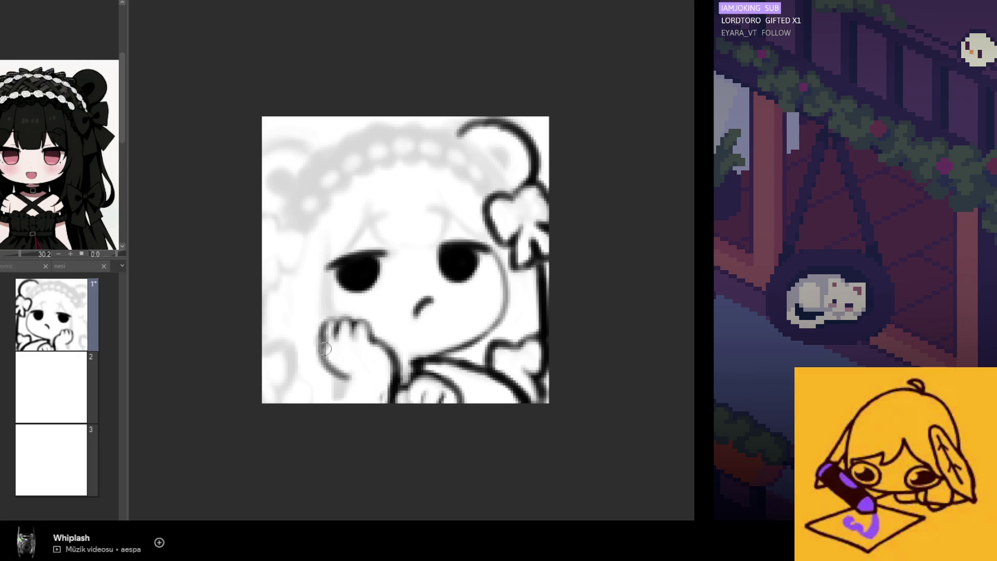
{"action": "mouse_move", "coordinate": [335, 316]}
{"action": "left_mouse_down"}
{"action": "mouse_move", "coordinate": [335, 342]}
{"action": "mouse_move", "coordinate": [323, 346]}
{"action": "left_mouse_up"}
{"action": "key", "text": "ctrl+z"}
{"action": "key", "text": "ctrl+z"}
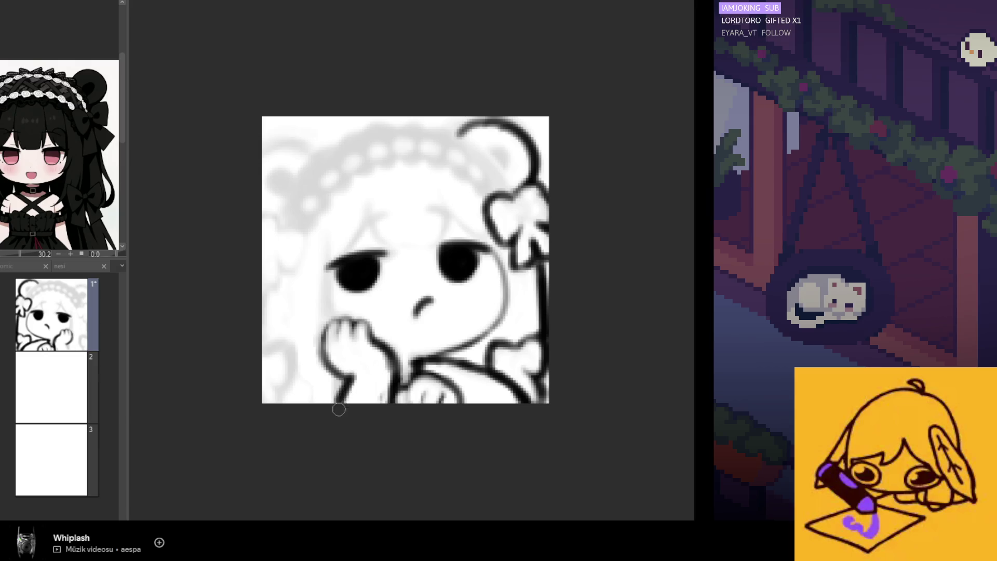
{"action": "key", "text": "h"}
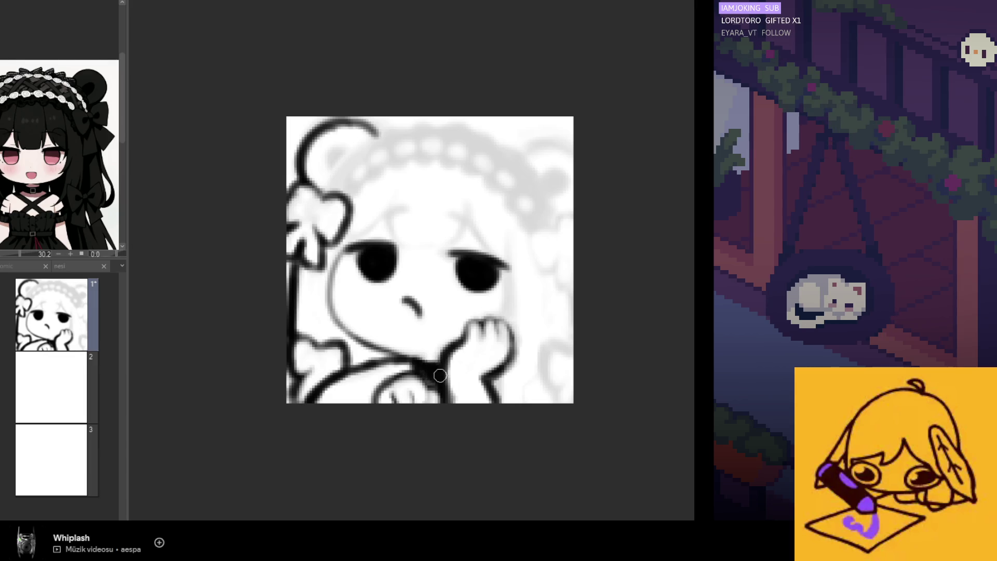
{"action": "key", "text": "h"}
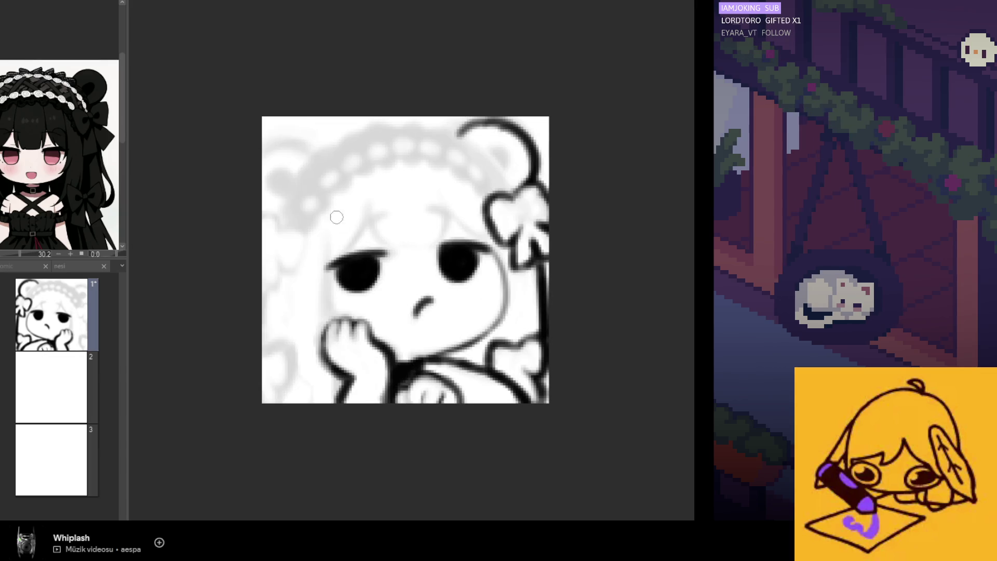
{"action": "key", "text": "h"}
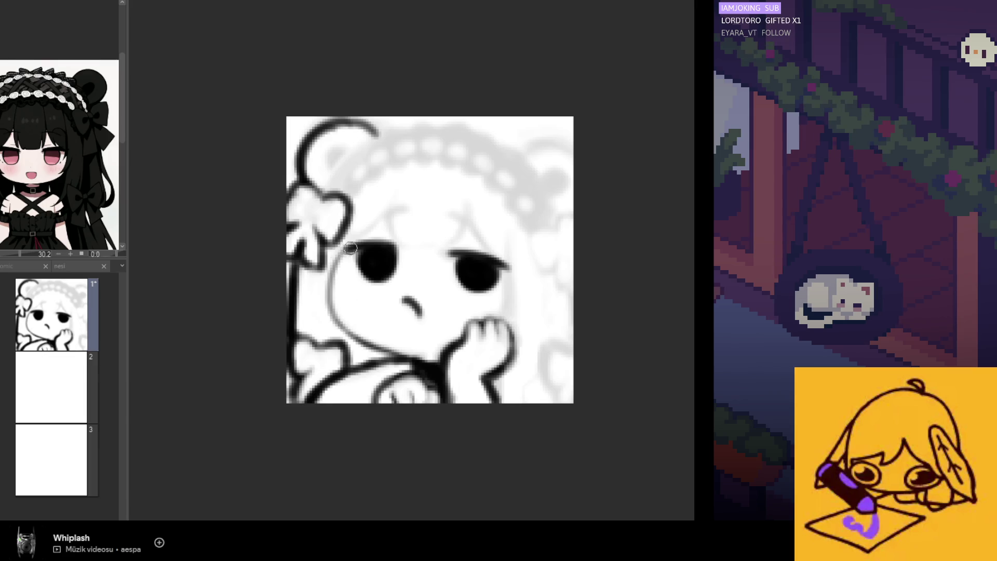
Ink the face's left cheek outline, a stroke above the eye, and the top-left bear ear
{"action": "left_click_drag", "start_coordinate": [345, 244], "coordinate": [341, 326]}
{"action": "key", "text": "ctrl+z"}
{"action": "mouse_move", "coordinate": [346, 247]}
{"action": "left_mouse_down"}
{"action": "mouse_move", "coordinate": [332, 312]}
{"action": "mouse_move", "coordinate": [361, 344]}
{"action": "left_mouse_up"}
{"action": "left_click_drag", "start_coordinate": [391, 211], "coordinate": [364, 237]}
{"action": "mouse_move", "coordinate": [373, 131]}
{"action": "left_mouse_down"}
{"action": "mouse_move", "coordinate": [316, 131]}
{"action": "mouse_move", "coordinate": [332, 161]}
{"action": "mouse_move", "coordinate": [360, 156]}
{"action": "left_mouse_up"}
{"action": "key", "text": "h"}
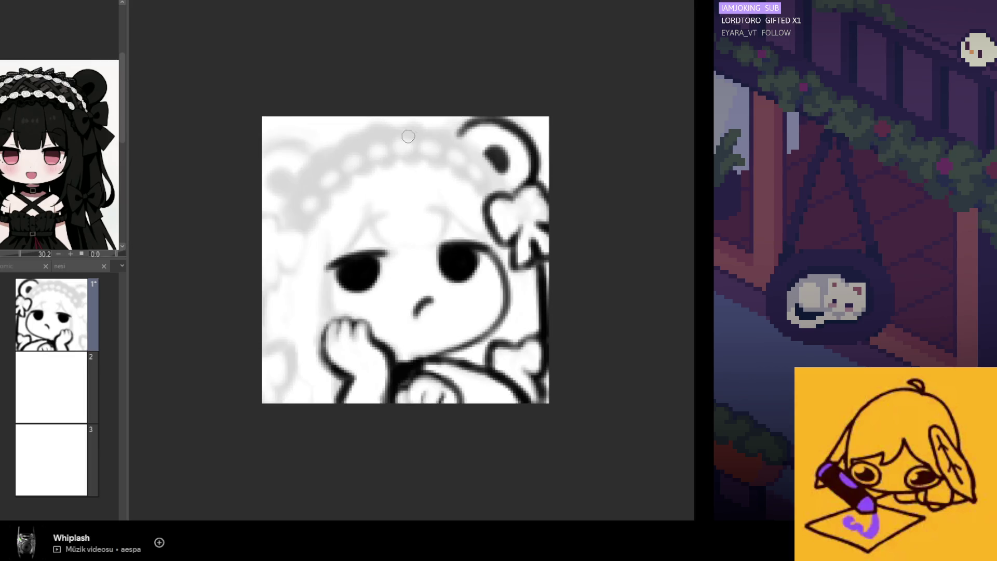
{"action": "left_click_drag", "start_coordinate": [309, 153], "coordinate": [264, 152]}
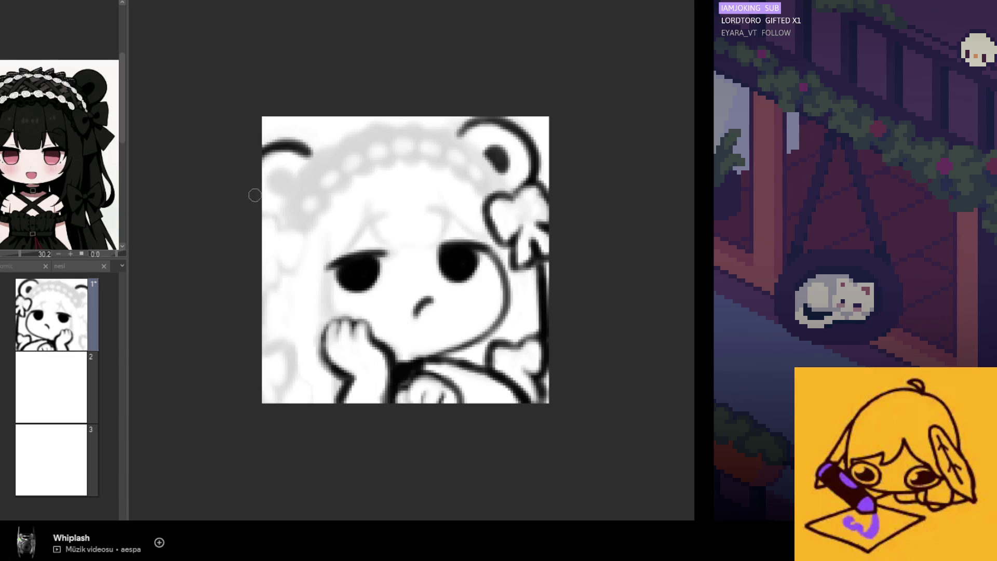
{"action": "key", "text": "h"}
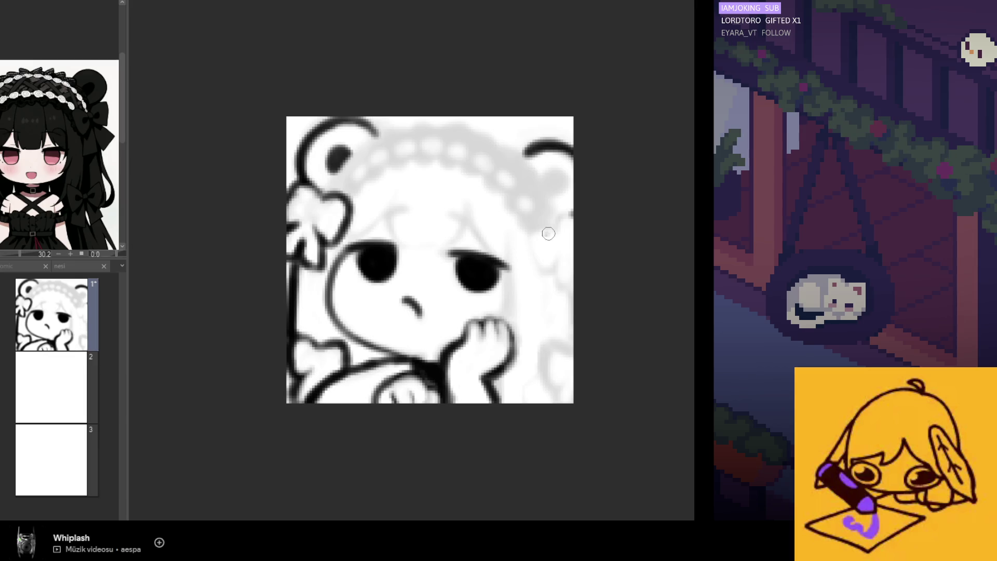
Ink the right-side curls and scalloped top hair edge, then begin filling the left ear dark grey
{"action": "mouse_move", "coordinate": [553, 233]}
{"action": "left_mouse_down"}
{"action": "mouse_move", "coordinate": [533, 229]}
{"action": "mouse_move", "coordinate": [533, 258]}
{"action": "mouse_move", "coordinate": [564, 294]}
{"action": "mouse_move", "coordinate": [558, 229]}
{"action": "mouse_move", "coordinate": [572, 212]}
{"action": "mouse_move", "coordinate": [569, 227]}
{"action": "left_mouse_up"}
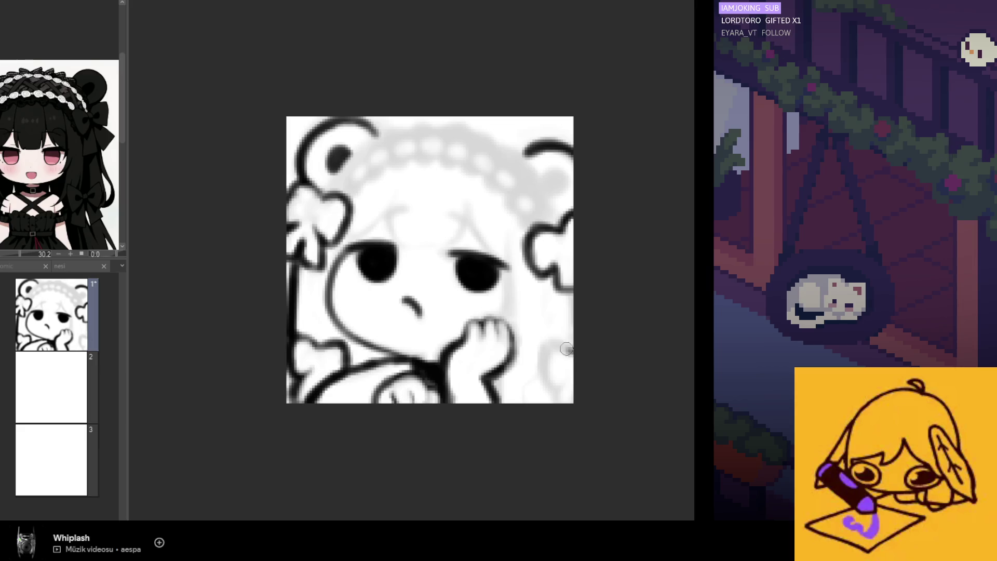
{"action": "mouse_move", "coordinate": [552, 340]}
{"action": "left_mouse_down"}
{"action": "mouse_move", "coordinate": [544, 382]}
{"action": "mouse_move", "coordinate": [561, 398]}
{"action": "mouse_move", "coordinate": [574, 382]}
{"action": "left_mouse_up"}
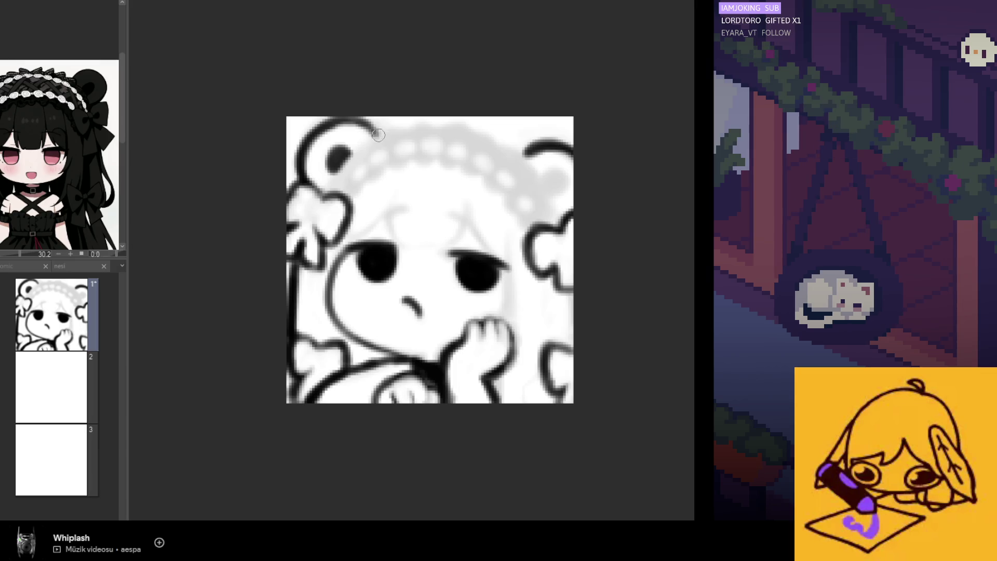
{"action": "mouse_move", "coordinate": [381, 136]}
{"action": "left_mouse_down"}
{"action": "mouse_move", "coordinate": [414, 124]}
{"action": "mouse_move", "coordinate": [445, 136]}
{"action": "left_mouse_up"}
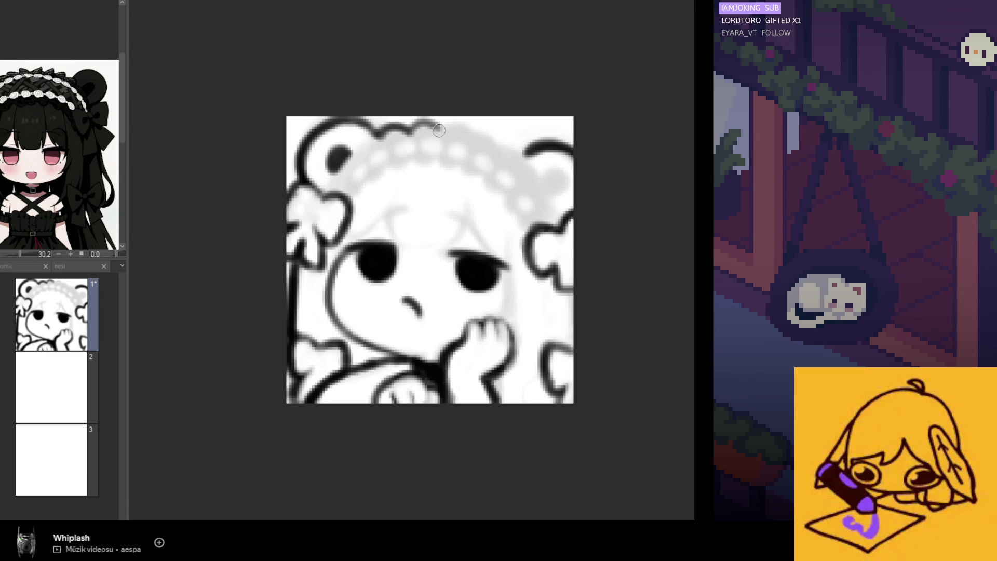
{"action": "mouse_move", "coordinate": [463, 125]}
{"action": "left_mouse_down"}
{"action": "mouse_move", "coordinate": [500, 138]}
{"action": "mouse_move", "coordinate": [540, 175]}
{"action": "left_mouse_up"}
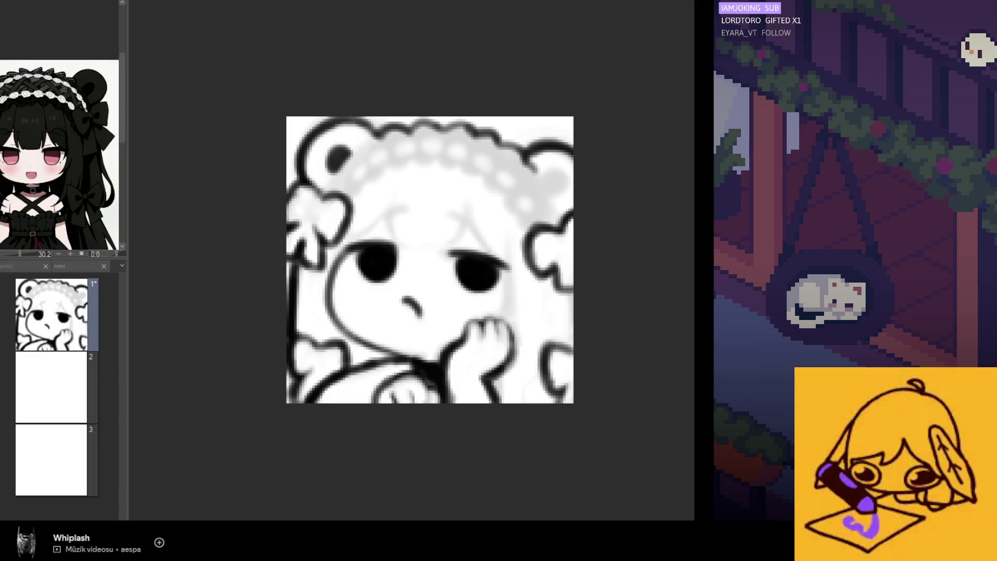
{"action": "mouse_move", "coordinate": [324, 224]}
{"action": "left_mouse_down"}
{"action": "mouse_move", "coordinate": [369, 186]}
{"action": "mouse_move", "coordinate": [345, 149]}
{"action": "mouse_move", "coordinate": [329, 170]}
{"action": "left_mouse_up"}
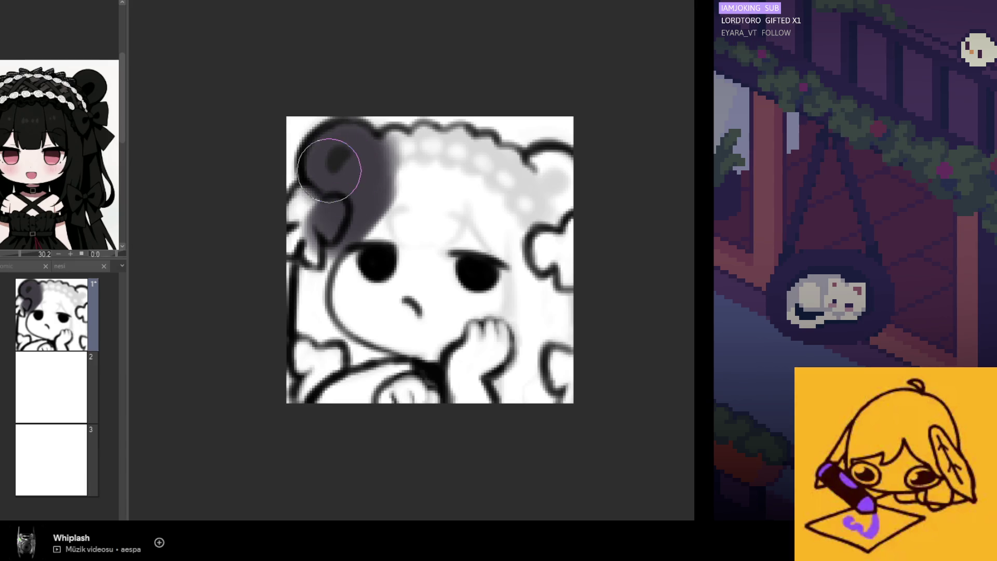
Fill the hair down the left cheek, beside the bow, across the forehead and the bangs in dark grey
{"action": "scroll", "coordinate": [247, 195], "scroll_direction": "down", "scroll_amount": 4}
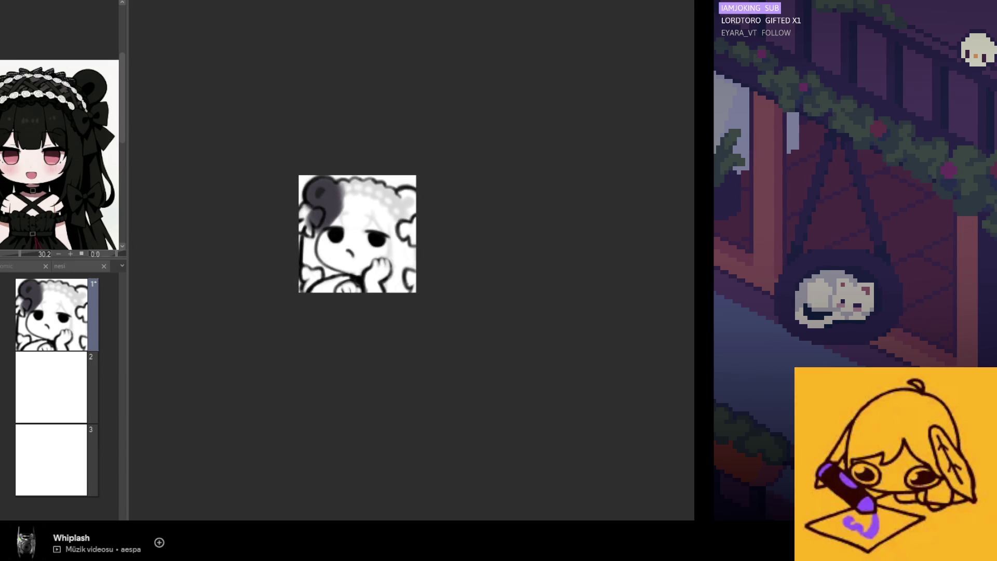
{"action": "scroll", "coordinate": [267, 218], "scroll_direction": "up", "scroll_amount": 3}
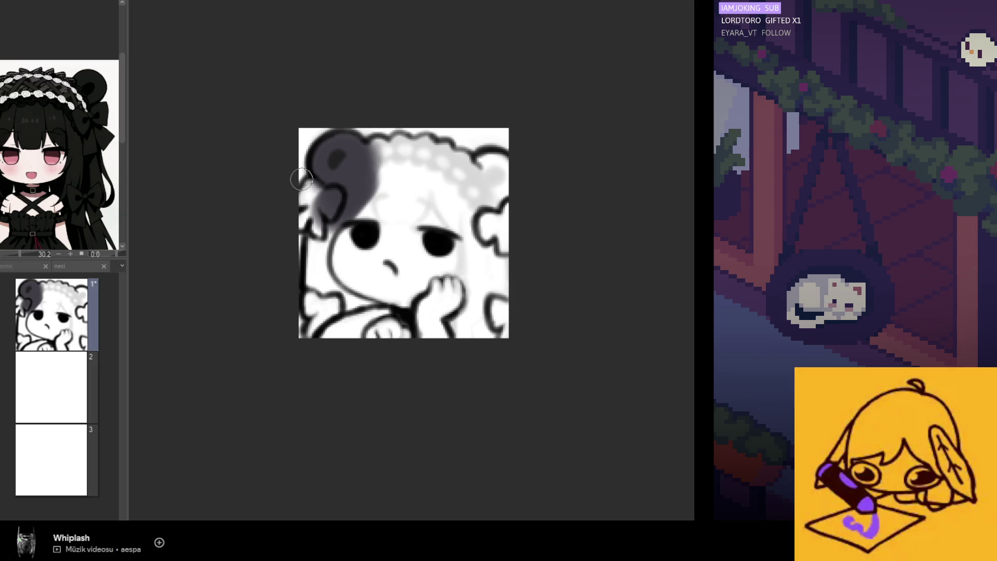
{"action": "mouse_move", "coordinate": [321, 240]}
{"action": "left_mouse_down"}
{"action": "mouse_move", "coordinate": [312, 281]}
{"action": "mouse_move", "coordinate": [324, 242]}
{"action": "mouse_move", "coordinate": [325, 283]}
{"action": "mouse_move", "coordinate": [309, 338]}
{"action": "mouse_move", "coordinate": [348, 299]}
{"action": "mouse_move", "coordinate": [380, 315]}
{"action": "left_mouse_up"}
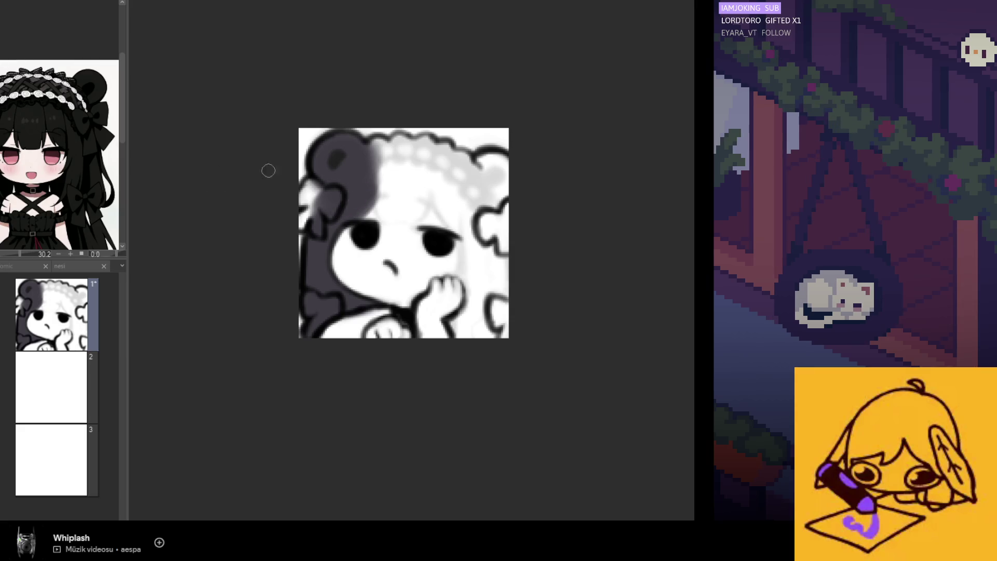
{"action": "mouse_move", "coordinate": [316, 189]}
{"action": "left_mouse_down"}
{"action": "mouse_move", "coordinate": [298, 203]}
{"action": "mouse_move", "coordinate": [300, 223]}
{"action": "left_mouse_up"}
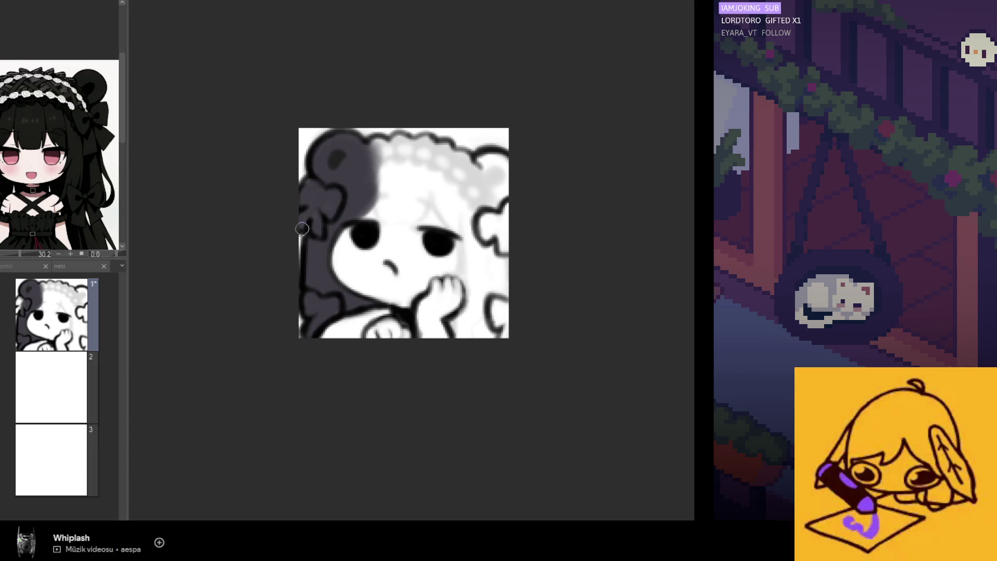
{"action": "mouse_move", "coordinate": [384, 170]}
{"action": "left_mouse_down"}
{"action": "mouse_move", "coordinate": [379, 210]}
{"action": "mouse_move", "coordinate": [401, 226]}
{"action": "mouse_move", "coordinate": [421, 228]}
{"action": "mouse_move", "coordinate": [434, 171]}
{"action": "mouse_move", "coordinate": [422, 182]}
{"action": "mouse_move", "coordinate": [368, 149]}
{"action": "mouse_move", "coordinate": [421, 142]}
{"action": "mouse_move", "coordinate": [363, 166]}
{"action": "mouse_move", "coordinate": [448, 148]}
{"action": "mouse_move", "coordinate": [494, 165]}
{"action": "mouse_move", "coordinate": [488, 191]}
{"action": "left_mouse_up"}
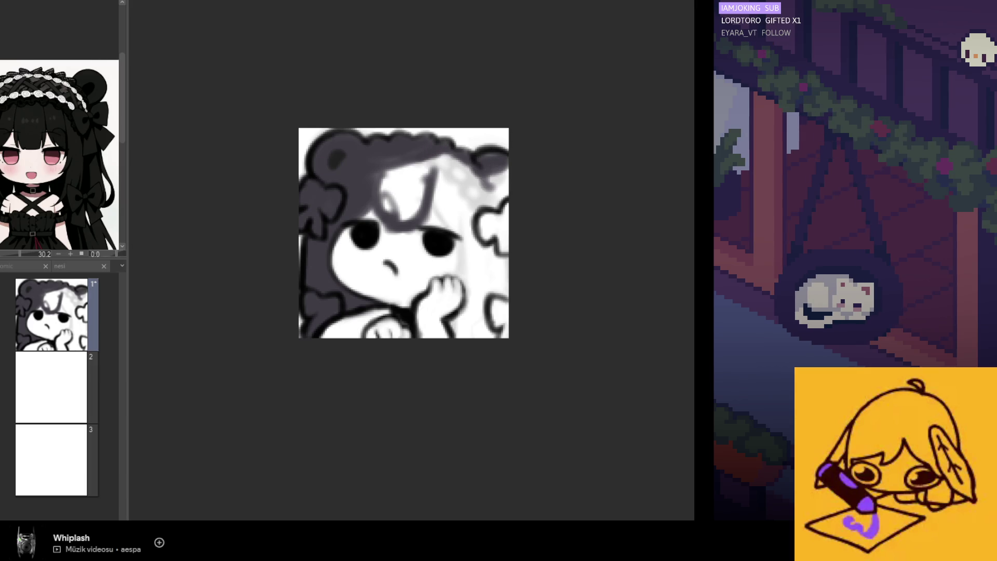
{"action": "mouse_move", "coordinate": [356, 167]}
{"action": "left_mouse_down"}
{"action": "mouse_move", "coordinate": [401, 167]}
{"action": "mouse_move", "coordinate": [416, 183]}
{"action": "mouse_move", "coordinate": [412, 196]}
{"action": "mouse_move", "coordinate": [397, 190]}
{"action": "mouse_move", "coordinate": [387, 204]}
{"action": "mouse_move", "coordinate": [396, 182]}
{"action": "mouse_move", "coordinate": [323, 196]}
{"action": "mouse_move", "coordinate": [334, 194]}
{"action": "mouse_move", "coordinate": [338, 275]}
{"action": "mouse_move", "coordinate": [352, 269]}
{"action": "mouse_move", "coordinate": [333, 294]}
{"action": "mouse_move", "coordinate": [345, 289]}
{"action": "mouse_move", "coordinate": [345, 323]}
{"action": "mouse_move", "coordinate": [371, 324]}
{"action": "left_mouse_up"}
{"action": "key", "text": "h"}
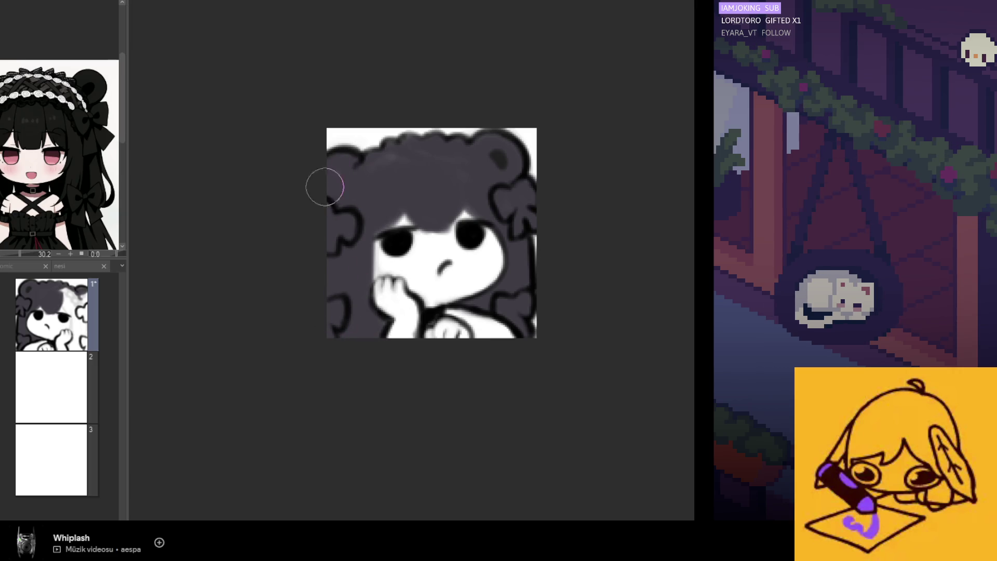
{"action": "key", "text": "h"}
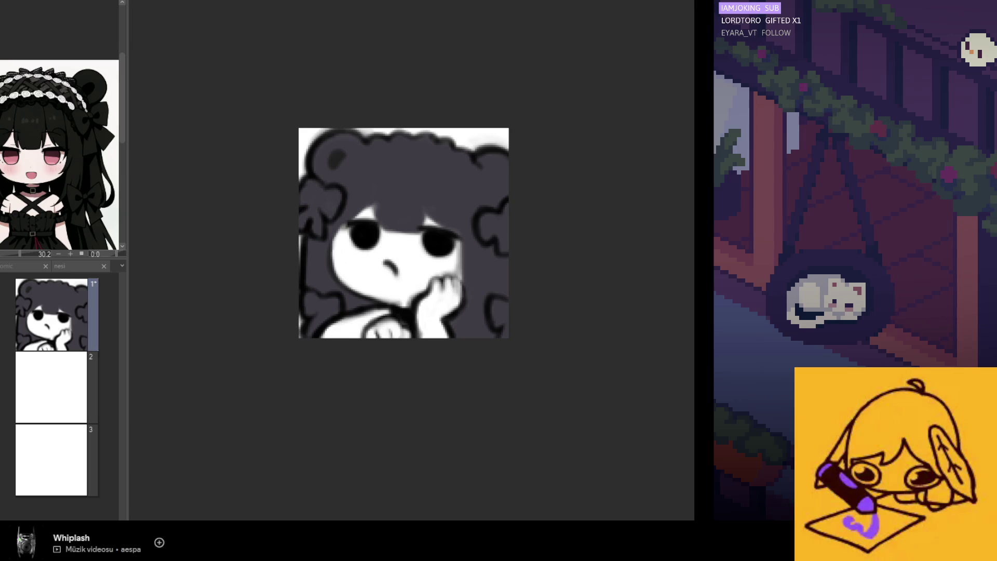
{"action": "scroll", "coordinate": [552, 334], "scroll_direction": "down", "scroll_amount": 1}
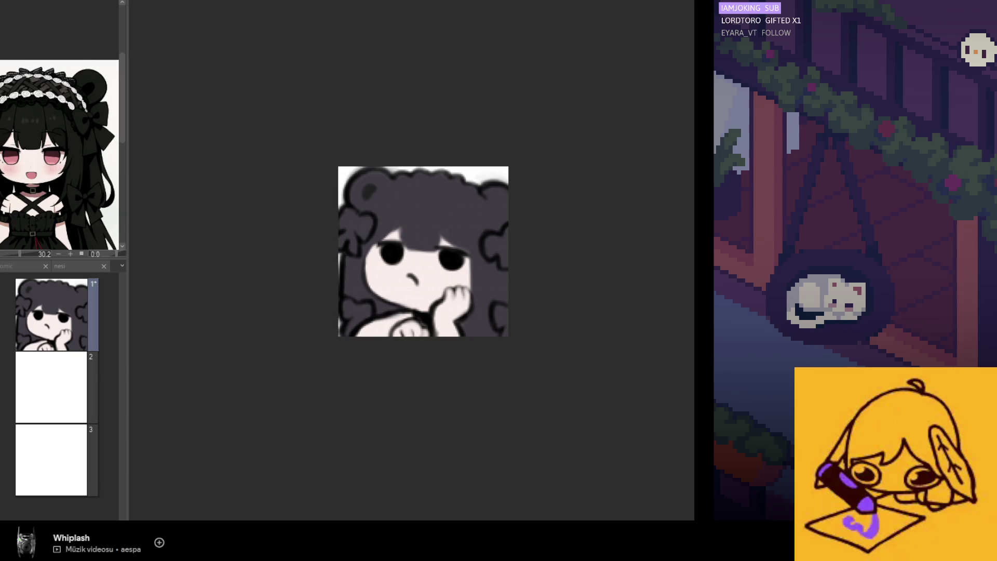
Sample the pale skin colour from the reference image
{"action": "left_click_drag", "start_coordinate": [37, 169], "coordinate": [32, 173]}
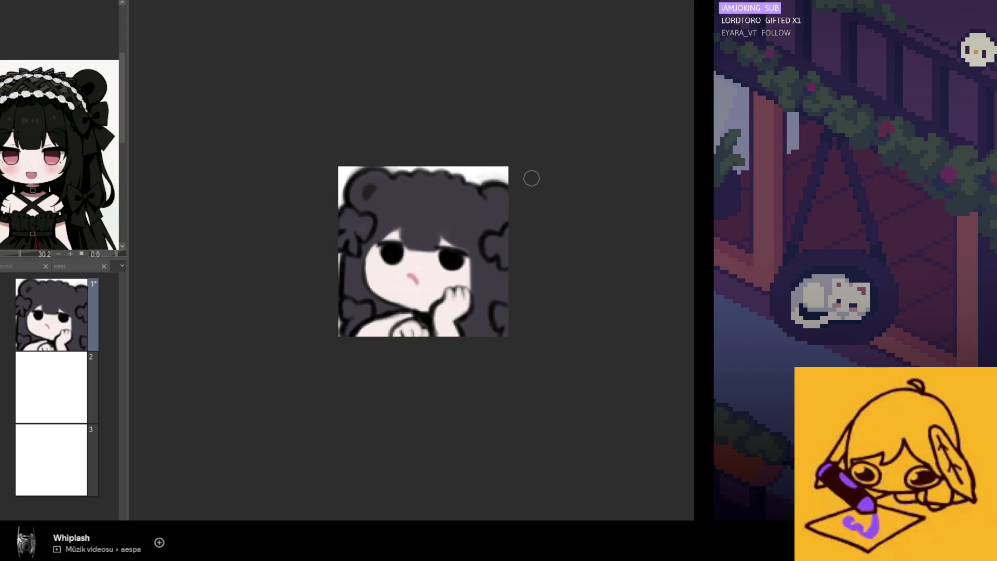
{"action": "scroll", "coordinate": [413, 277], "scroll_direction": "down", "scroll_amount": 2}
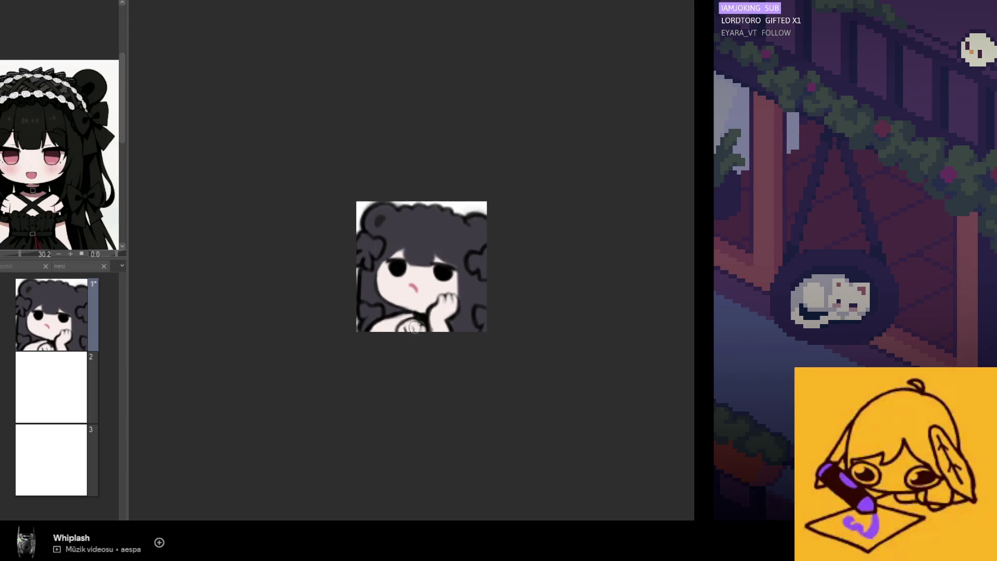
Draw a pink line along the fingers of the cheek-resting hand
{"action": "mouse_move", "coordinate": [416, 326]}
{"action": "left_mouse_down"}
{"action": "mouse_move", "coordinate": [395, 325]}
{"action": "mouse_move", "coordinate": [422, 333]}
{"action": "mouse_move", "coordinate": [447, 294]}
{"action": "left_mouse_up"}
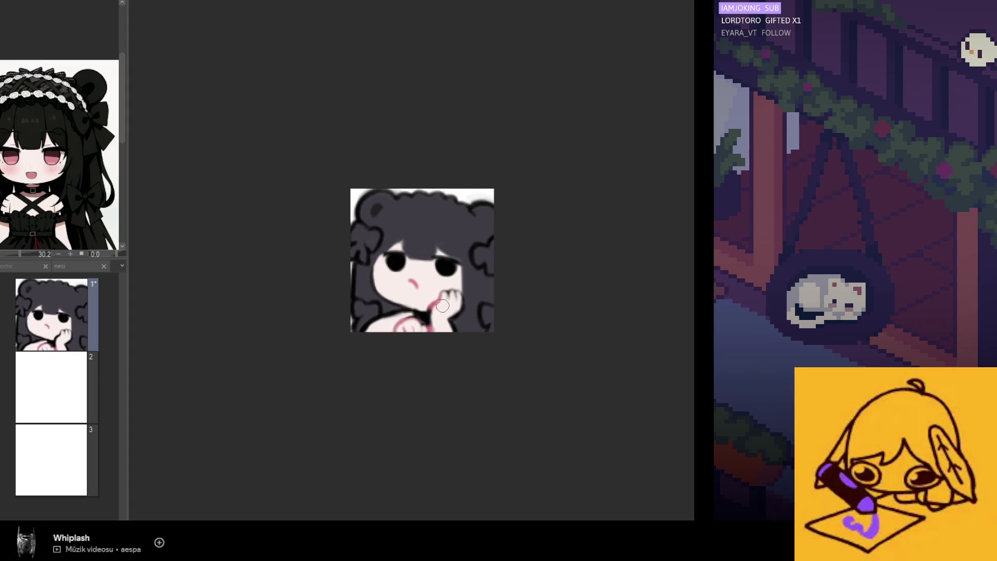
{"action": "scroll", "coordinate": [453, 301], "scroll_direction": "down", "scroll_amount": 4}
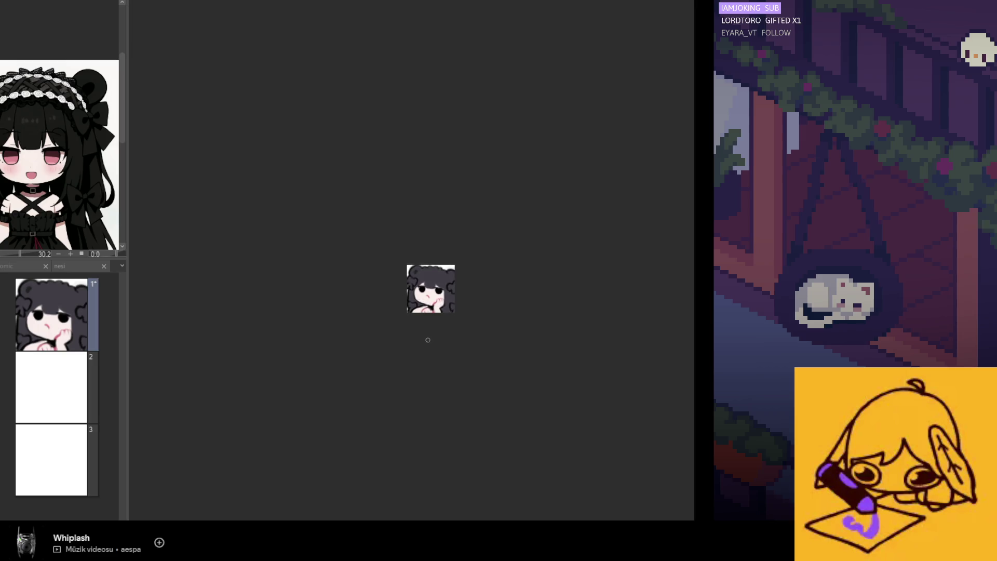
{"action": "scroll", "coordinate": [457, 299], "scroll_direction": "up", "scroll_amount": 3}
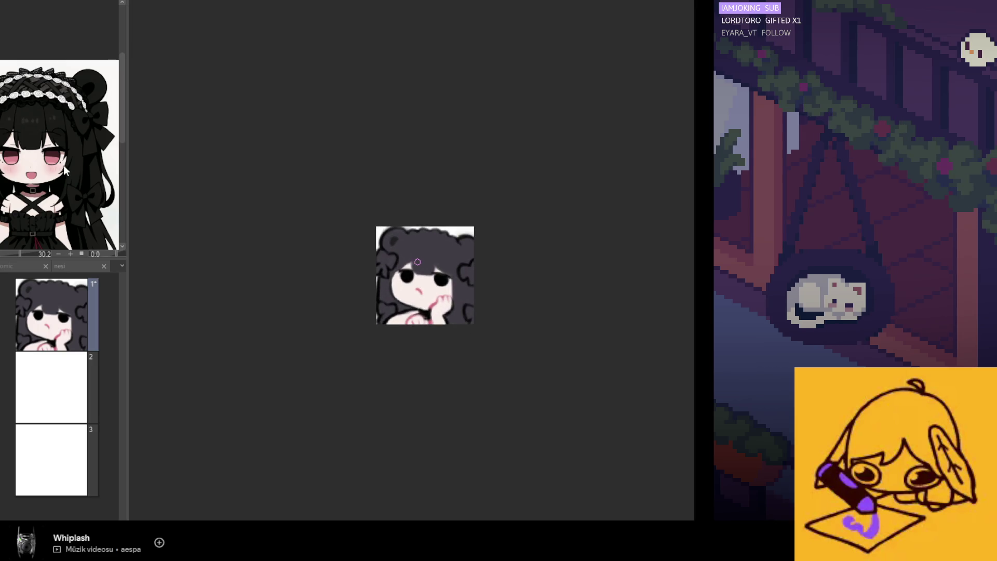
{"action": "scroll", "coordinate": [64, 171], "scroll_direction": "up", "scroll_amount": 3}
Sample a new colour from the reference image and zoom in on the face
{"action": "left_click", "coordinate": [45, 196]}
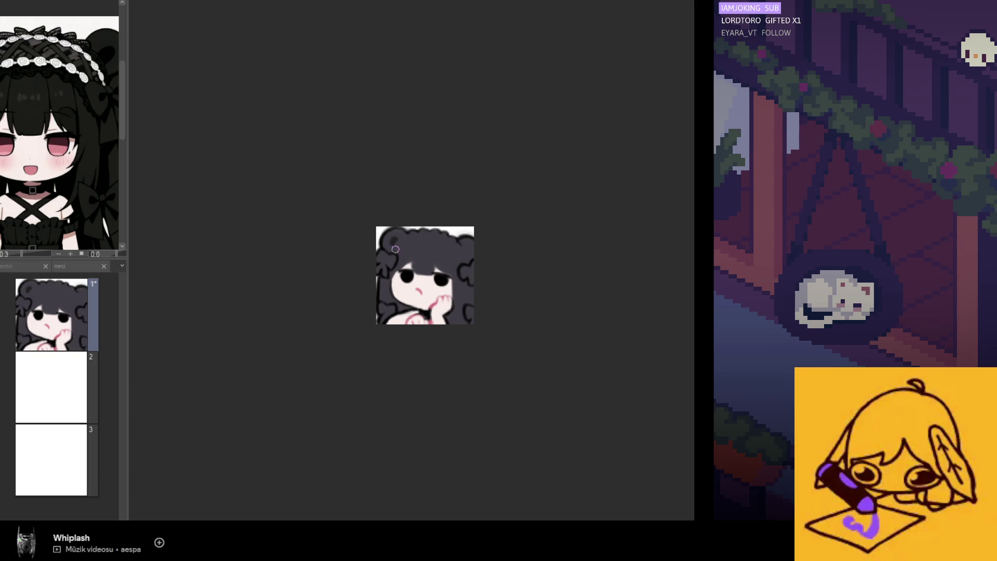
{"action": "scroll", "coordinate": [413, 260], "scroll_direction": "up", "scroll_amount": 2}
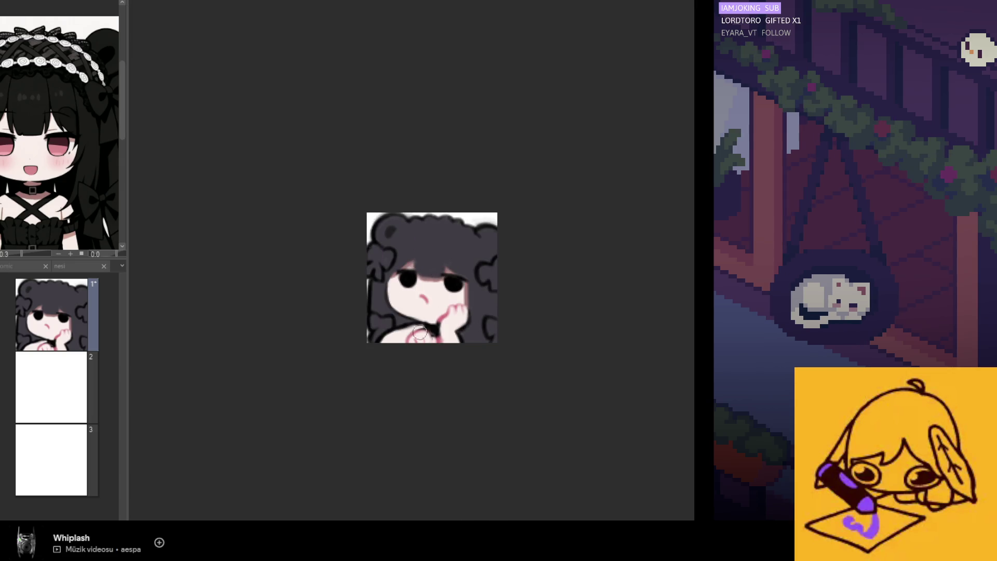
{"action": "scroll", "coordinate": [427, 312], "scroll_direction": "up", "scroll_amount": 3}
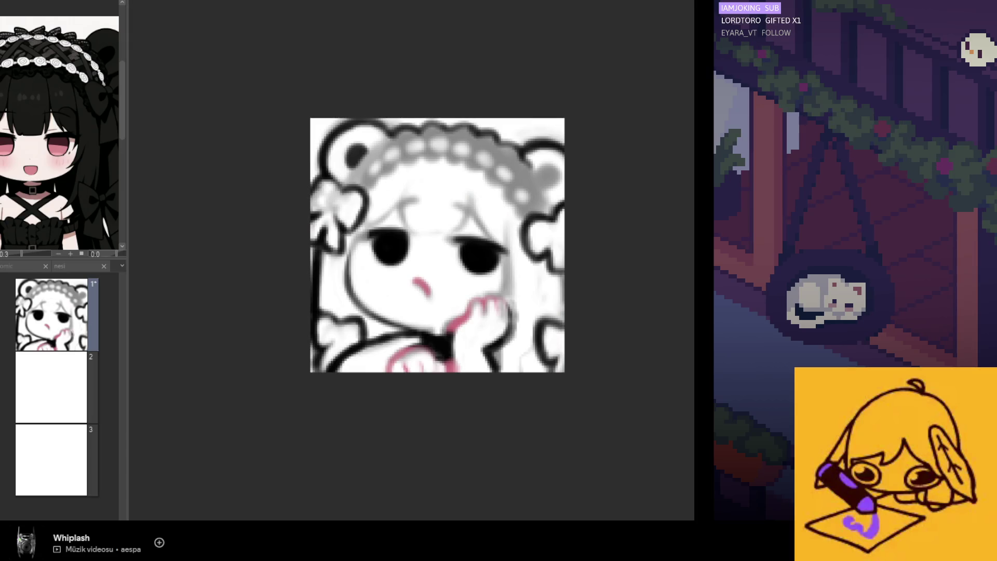
{"action": "scroll", "coordinate": [373, 242], "scroll_direction": "up", "scroll_amount": 1}
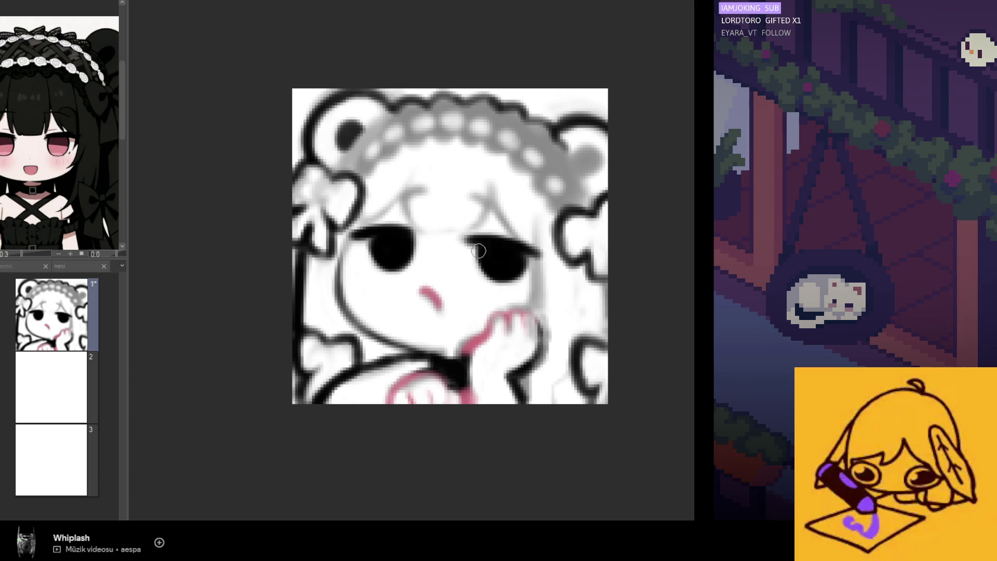
{"action": "key", "text": "h"}
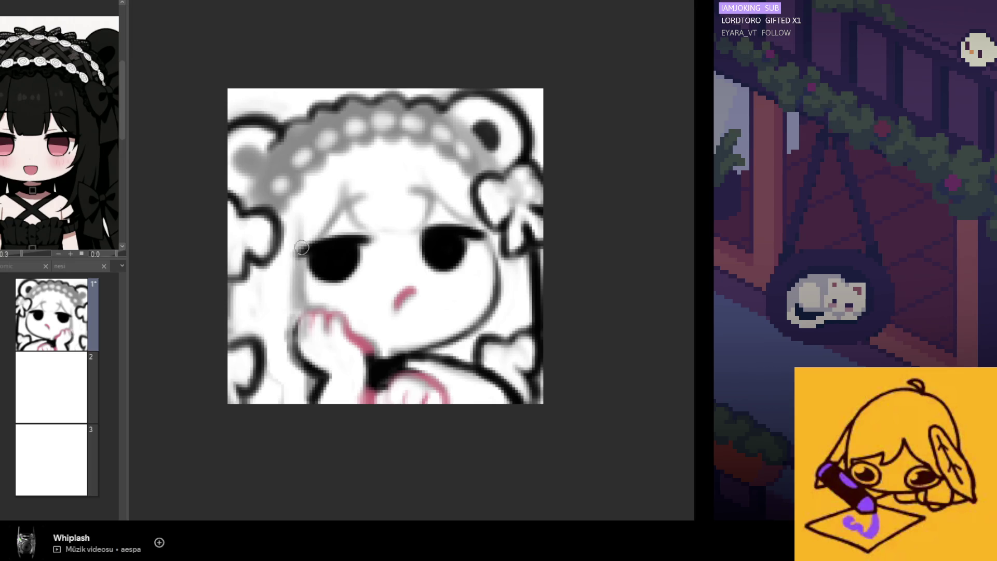
Unflip and zoom out the canvas, then undo to reshow the dark grey hair and pale skin
{"action": "key", "text": "h"}
{"action": "key", "text": "ctrl+minus"}
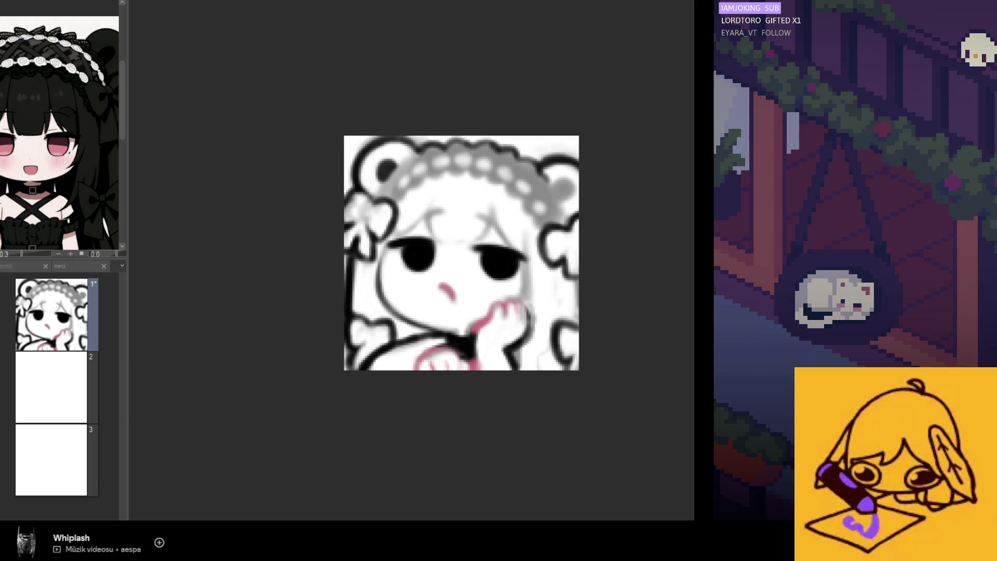
{"action": "key", "text": "ctrl+z"}
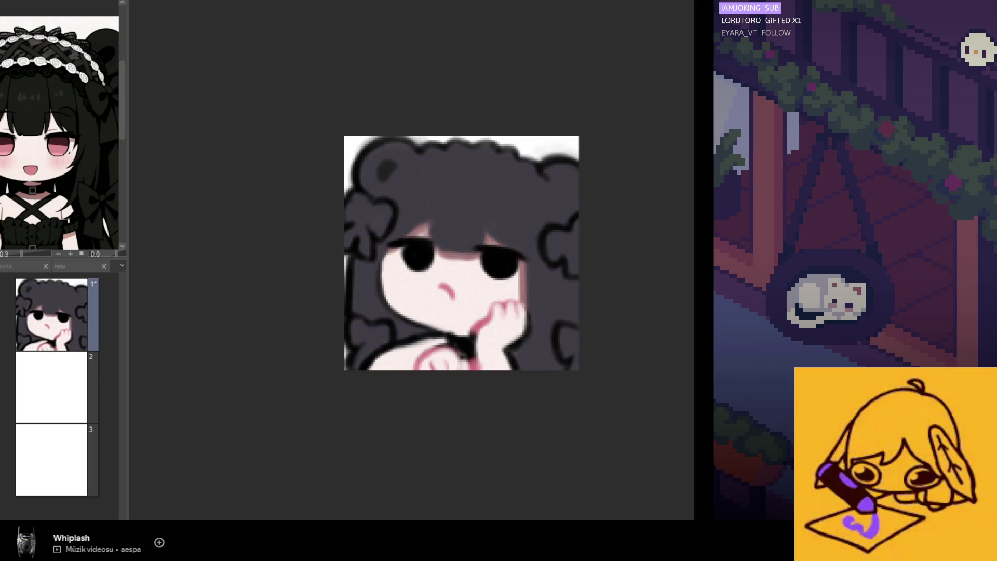
{"action": "scroll", "coordinate": [450, 259], "scroll_direction": "up", "scroll_amount": 1}
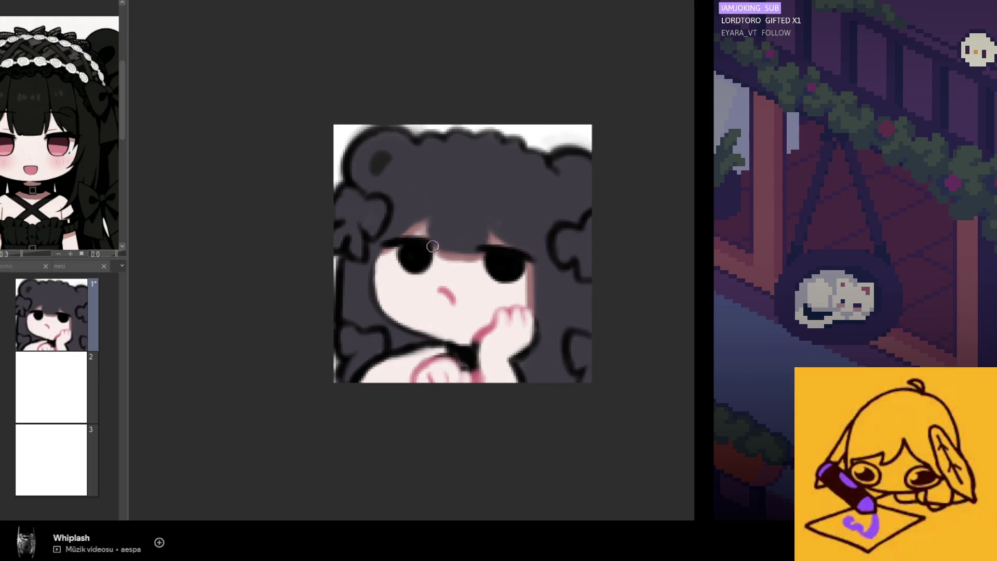
{"action": "scroll", "coordinate": [451, 262], "scroll_direction": "down", "scroll_amount": 3}
{"action": "scroll", "coordinate": [483, 280], "scroll_direction": "up", "scroll_amount": 6}
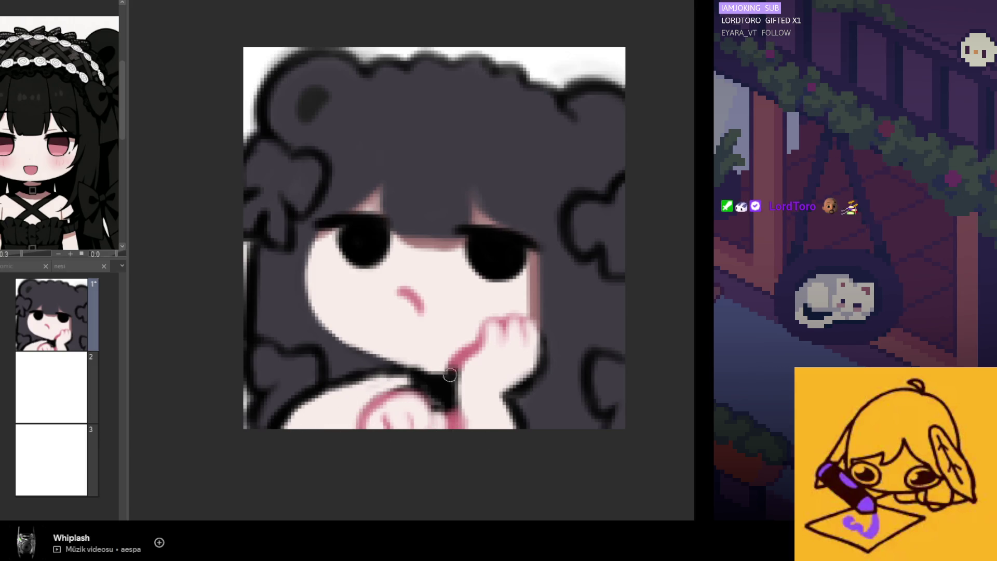
{"action": "scroll", "coordinate": [446, 440], "scroll_direction": "down", "scroll_amount": 5}
{"action": "scroll", "coordinate": [415, 405], "scroll_direction": "up", "scroll_amount": 3}
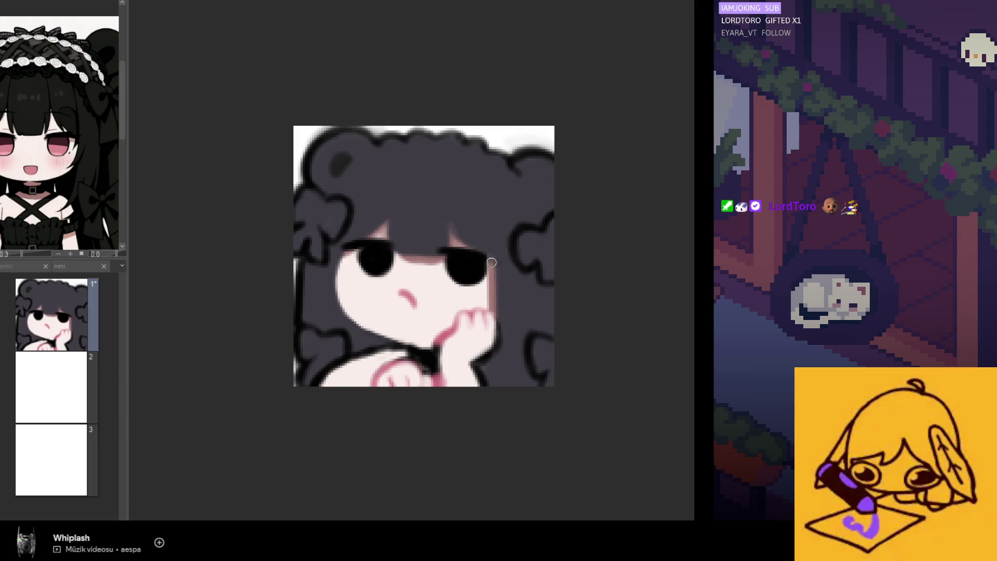
{"action": "key", "text": "h"}
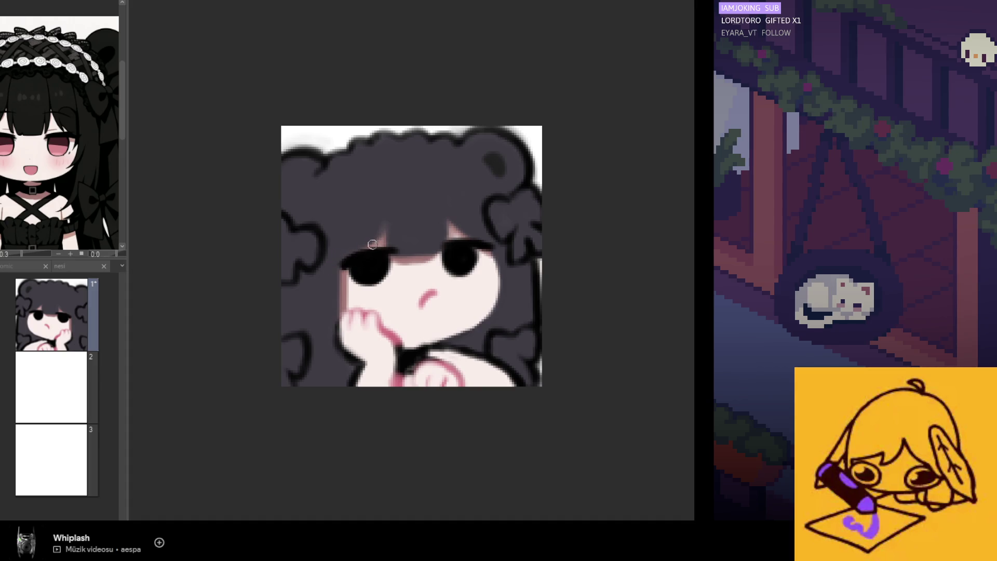
Enlarge the left eye's upper right, sample the reference face colour, and check it mirrored
{"action": "key", "text": "h"}
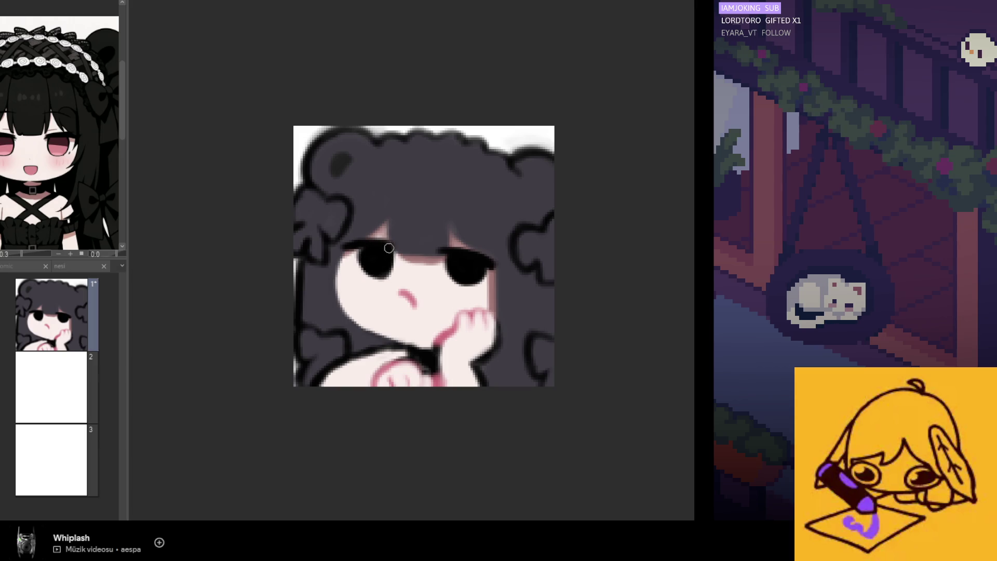
{"action": "left_click_drag", "start_coordinate": [390, 252], "coordinate": [393, 248]}
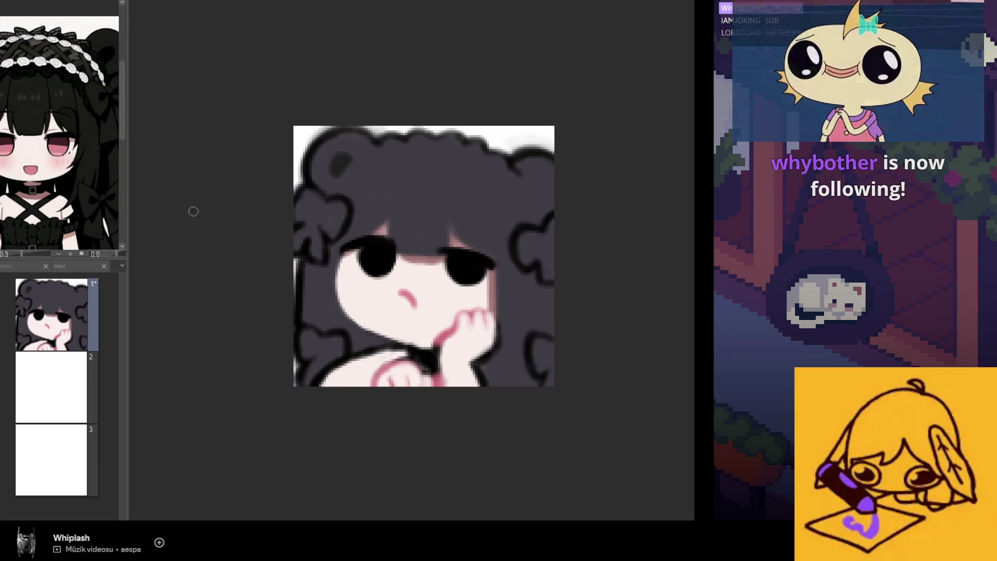
{"action": "mouse_move", "coordinate": [48, 164]}
{"action": "left_mouse_down"}
{"action": "mouse_move", "coordinate": [55, 139]}
{"action": "mouse_move", "coordinate": [34, 168]}
{"action": "left_mouse_up"}
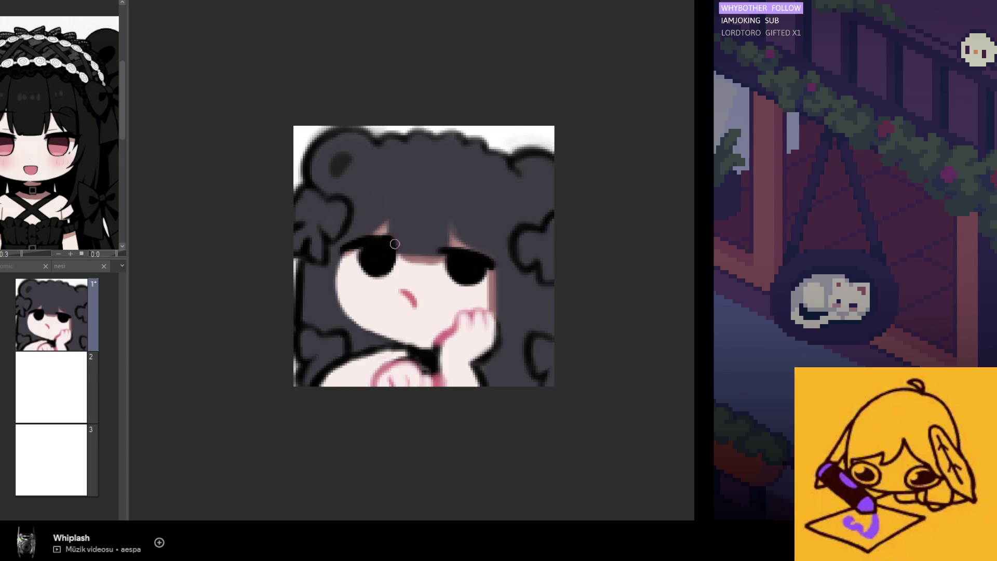
{"action": "key", "text": "m"}
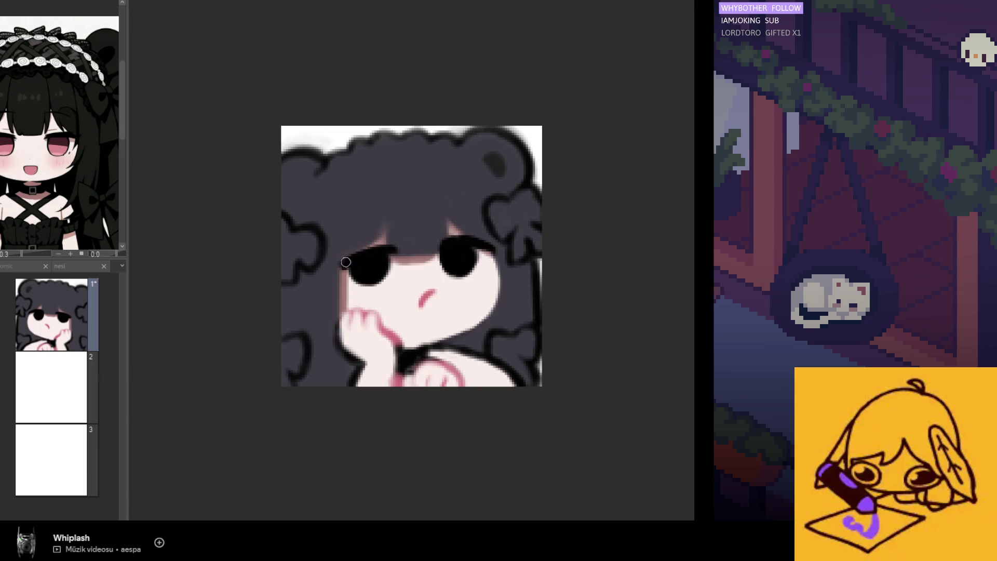
{"action": "key", "text": "m"}
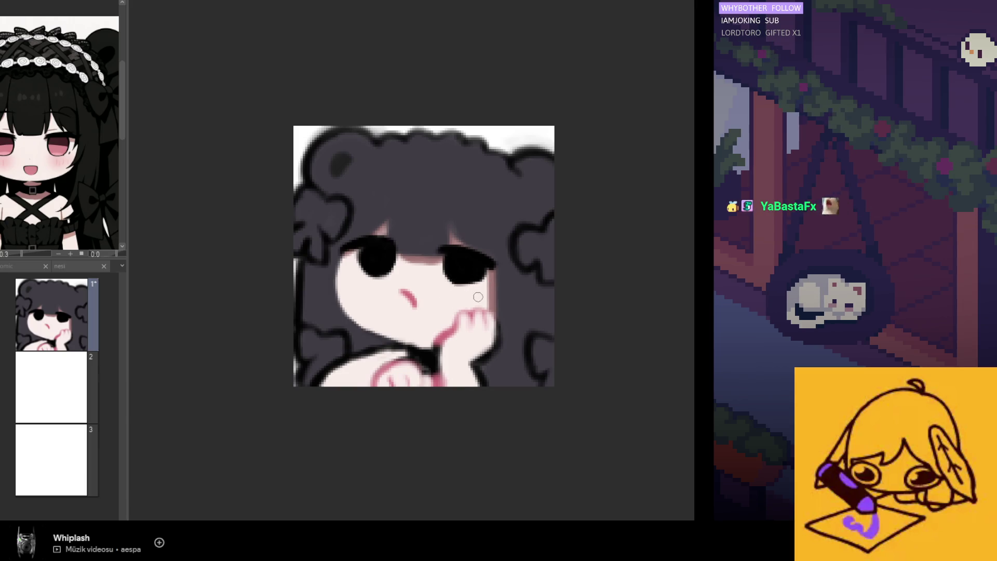
{"action": "key", "text": "m"}
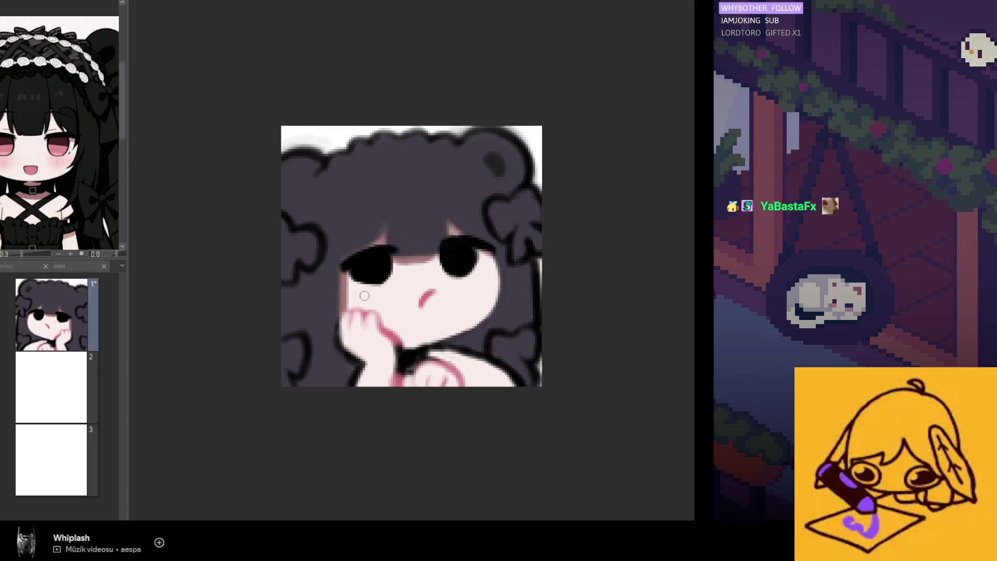
{"action": "key", "text": "m"}
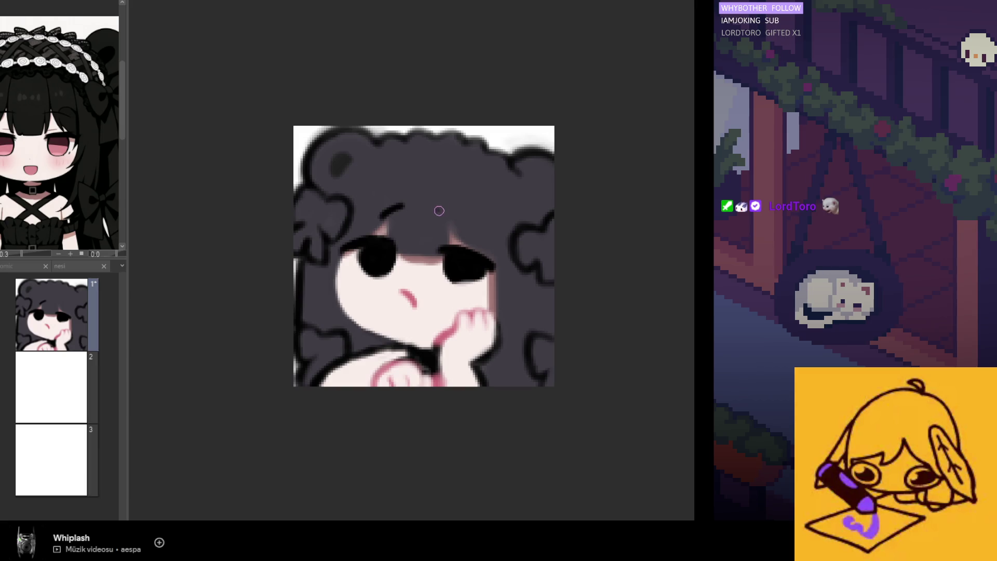
{"action": "key", "text": "h"}
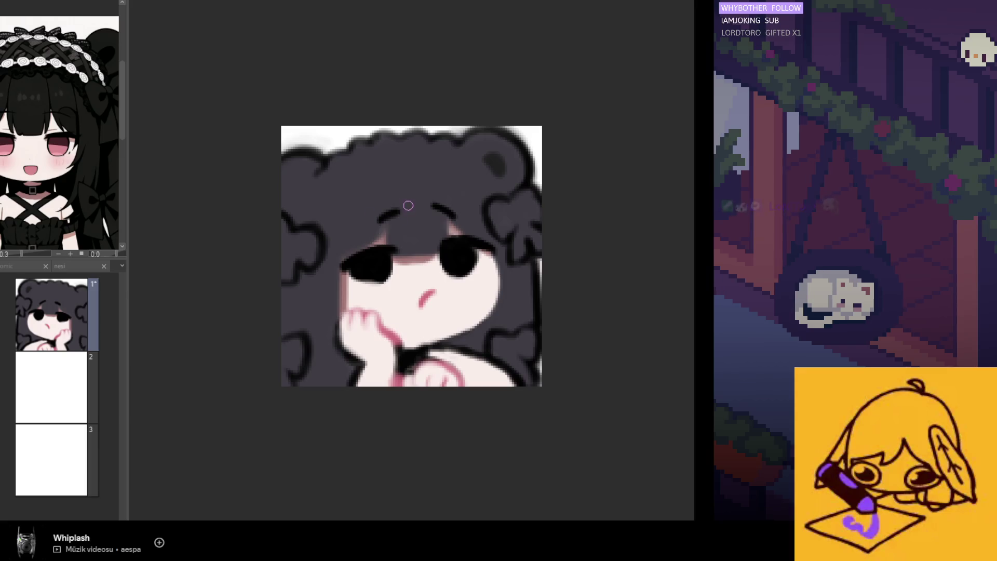
Draw a curved eyebrow above the eye, then redraw the hand and cheek line darker
{"action": "left_click_drag", "start_coordinate": [389, 216], "coordinate": [373, 230]}
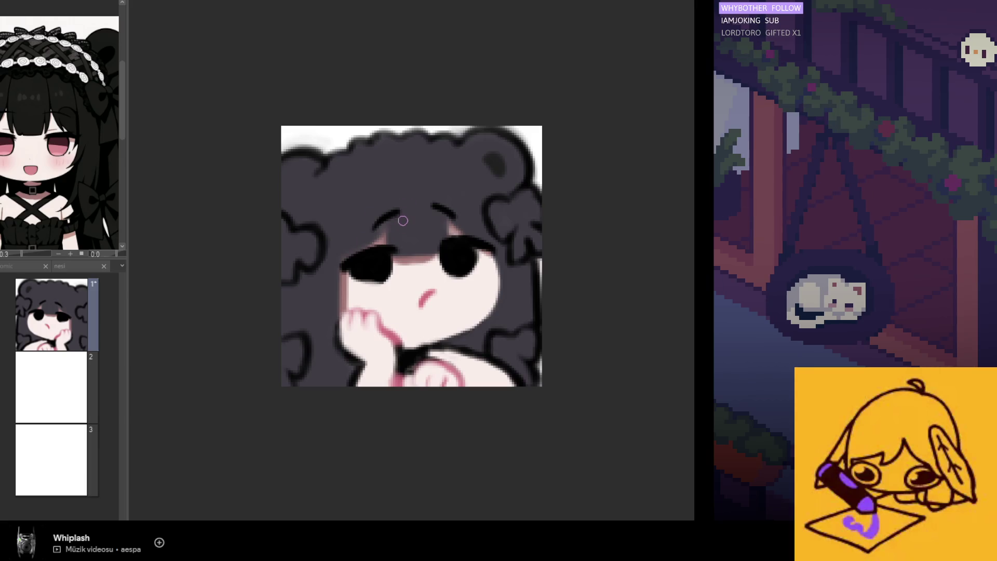
{"action": "key", "text": "h"}
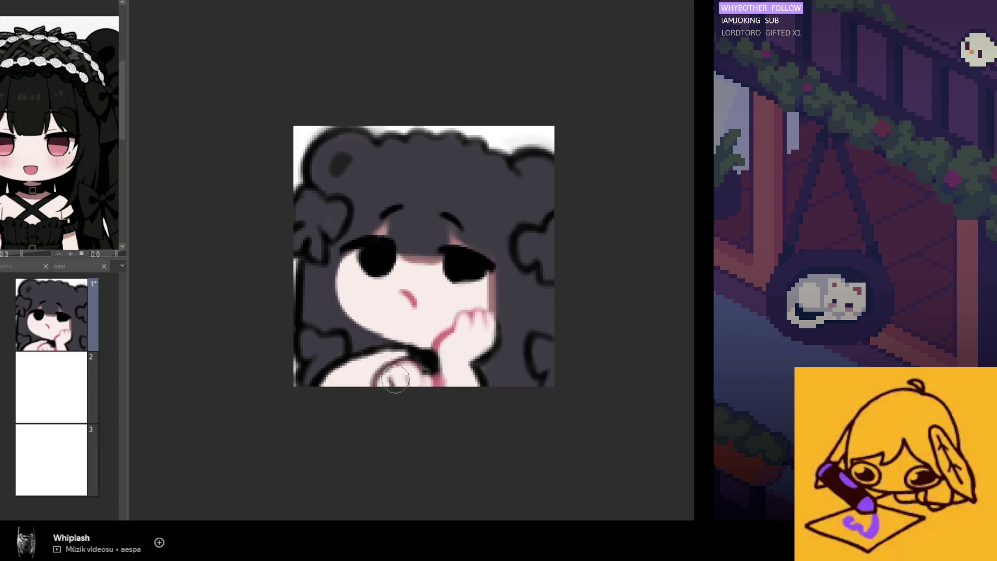
{"action": "mouse_move", "coordinate": [460, 318]}
{"action": "left_mouse_down"}
{"action": "mouse_move", "coordinate": [439, 363]}
{"action": "mouse_move", "coordinate": [478, 317]}
{"action": "mouse_move", "coordinate": [416, 334]}
{"action": "mouse_move", "coordinate": [435, 353]}
{"action": "left_mouse_up"}
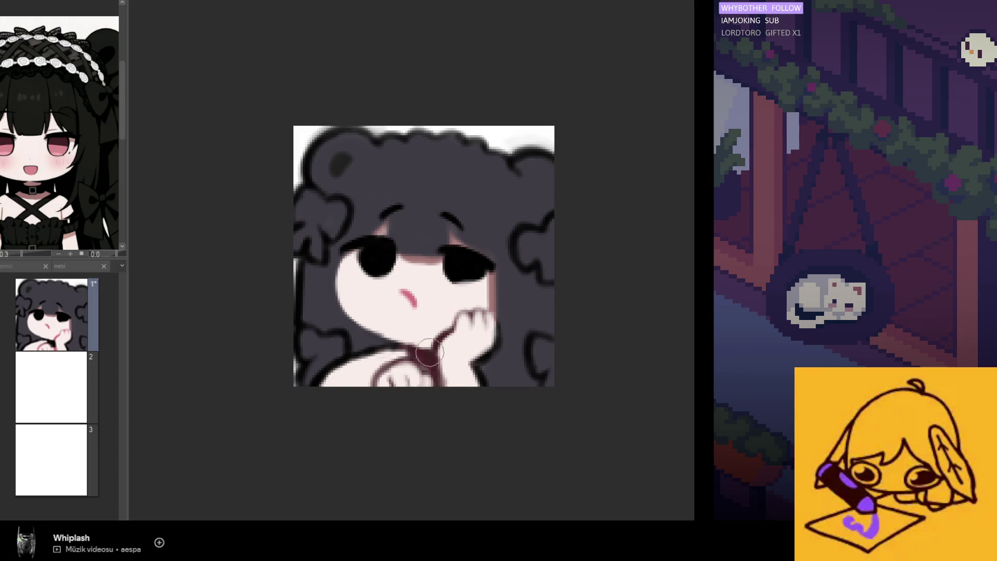
Sample colours from the reference girl's eye and face, then check the drawing mirrored
{"action": "left_click_drag", "start_coordinate": [54, 184], "coordinate": [67, 135]}
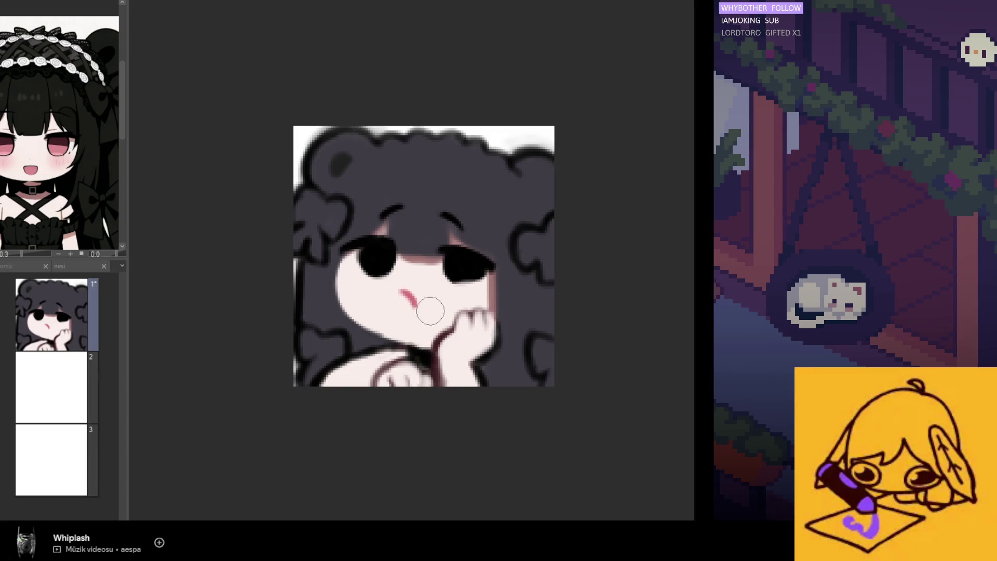
{"action": "left_click_drag", "start_coordinate": [44, 193], "coordinate": [44, 193]}
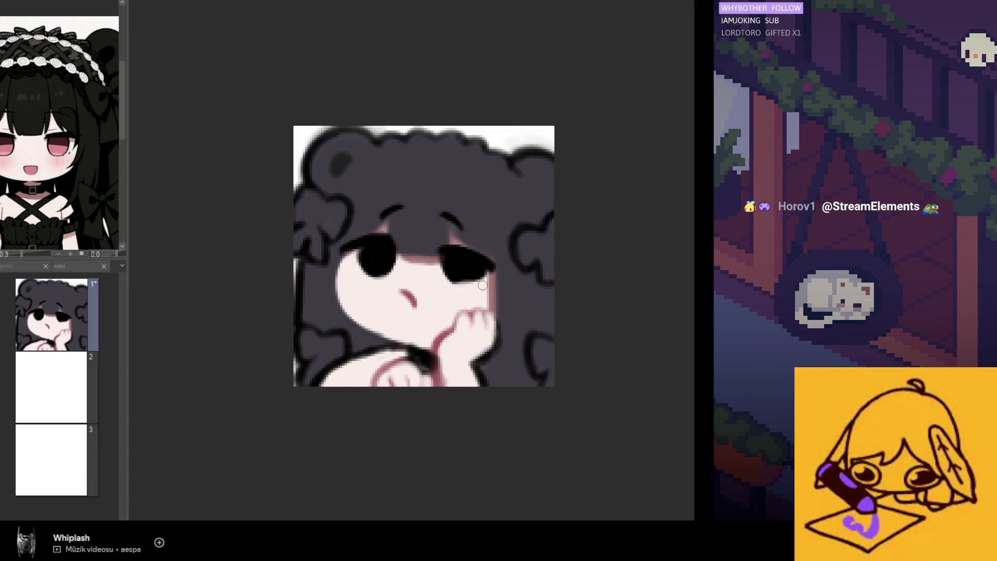
{"action": "key", "text": "h"}
{"action": "key", "text": "h"}
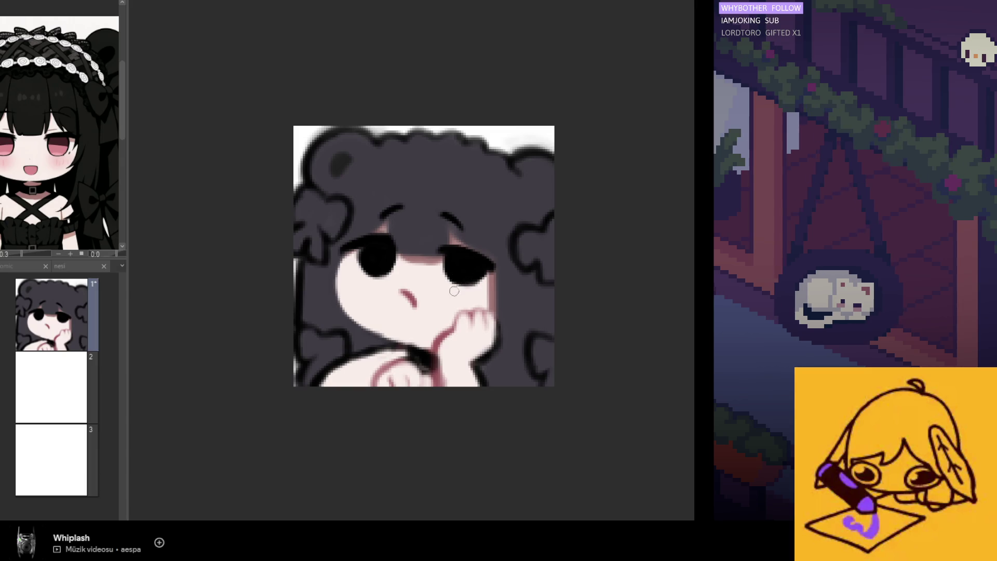
{"action": "key", "text": "h"}
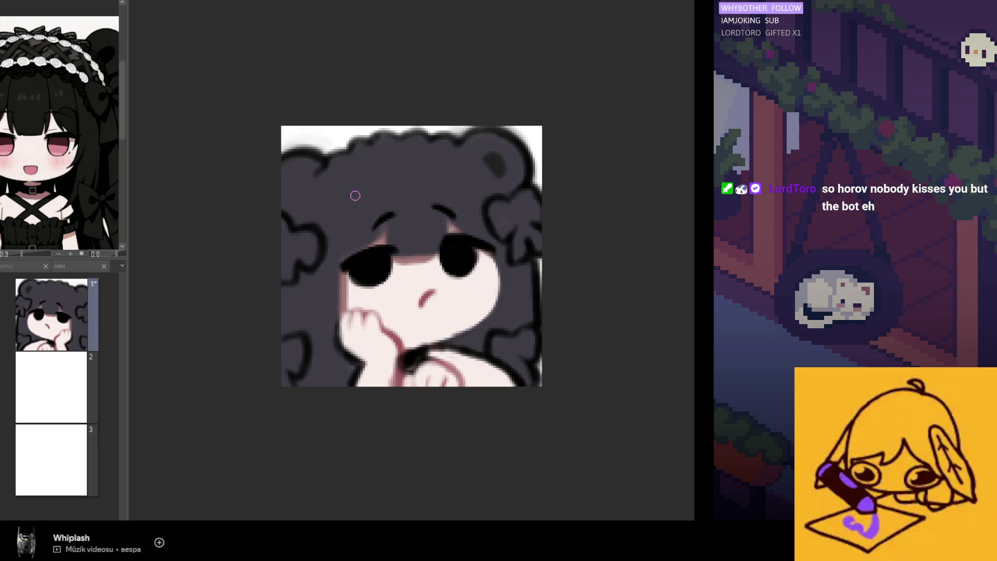
Darken the inner shapes of the bear ears with dark grey
{"action": "scroll", "coordinate": [356, 206], "scroll_direction": "down", "scroll_amount": 2}
{"action": "scroll", "coordinate": [356, 207], "scroll_direction": "up", "scroll_amount": 1}
{"action": "scroll", "coordinate": [355, 213], "scroll_direction": "down", "scroll_amount": 1}
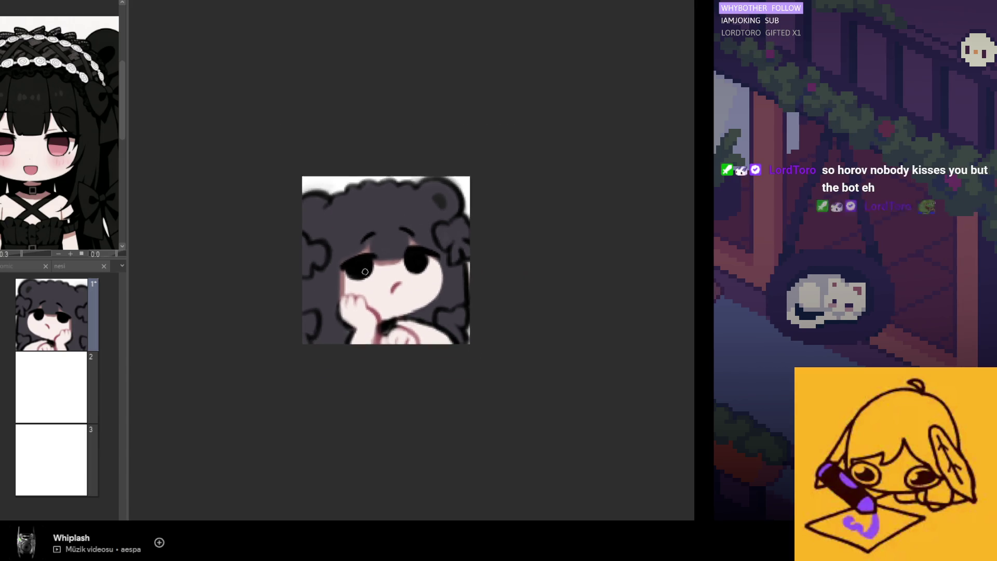
{"action": "scroll", "coordinate": [356, 224], "scroll_direction": "up", "scroll_amount": 3}
{"action": "scroll", "coordinate": [357, 244], "scroll_direction": "down", "scroll_amount": 3}
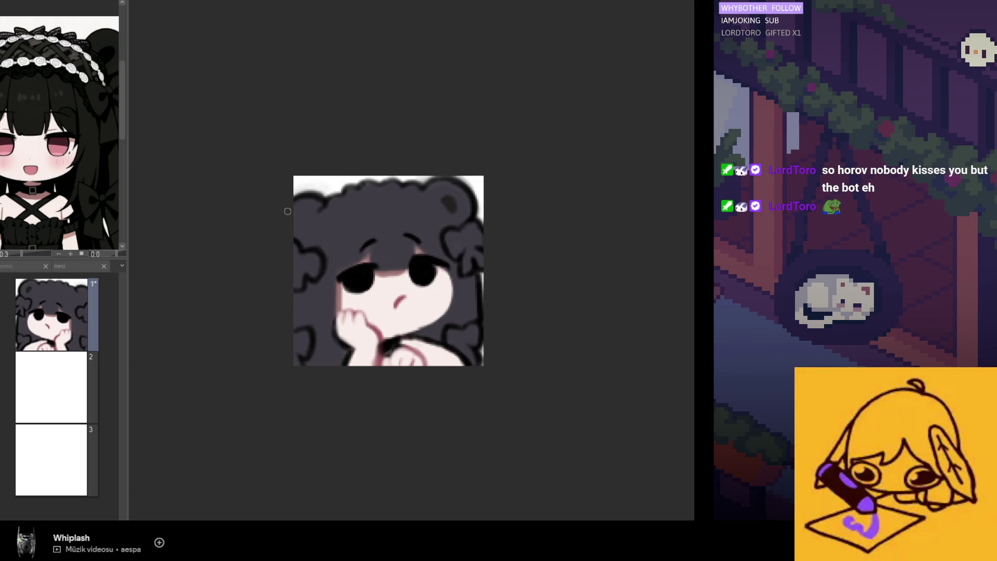
{"action": "key", "text": "h"}
{"action": "scroll", "coordinate": [443, 238], "scroll_direction": "up", "scroll_amount": 1}
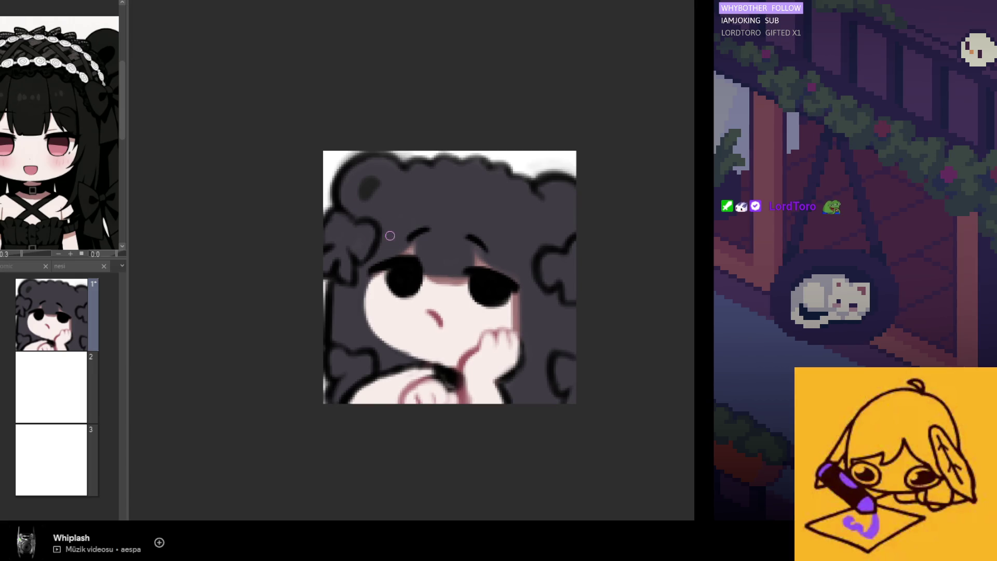
{"action": "mouse_move", "coordinate": [367, 182]}
{"action": "left_mouse_down"}
{"action": "mouse_move", "coordinate": [359, 194]}
{"action": "mouse_move", "coordinate": [378, 188]}
{"action": "mouse_move", "coordinate": [356, 195]}
{"action": "left_mouse_up"}
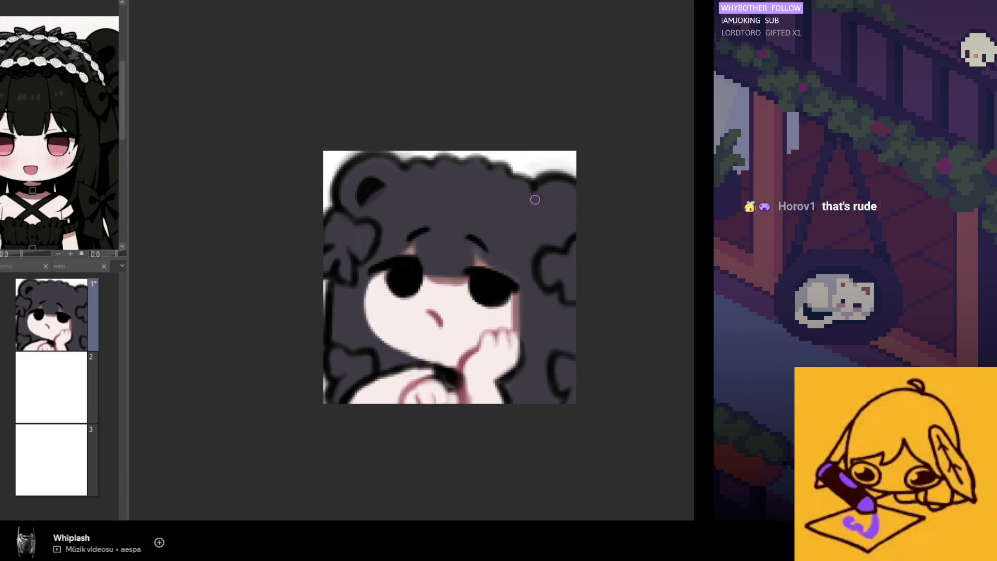
{"action": "mouse_move", "coordinate": [544, 217]}
{"action": "left_mouse_down"}
{"action": "mouse_move", "coordinate": [563, 223]}
{"action": "mouse_move", "coordinate": [549, 216]}
{"action": "left_mouse_up"}
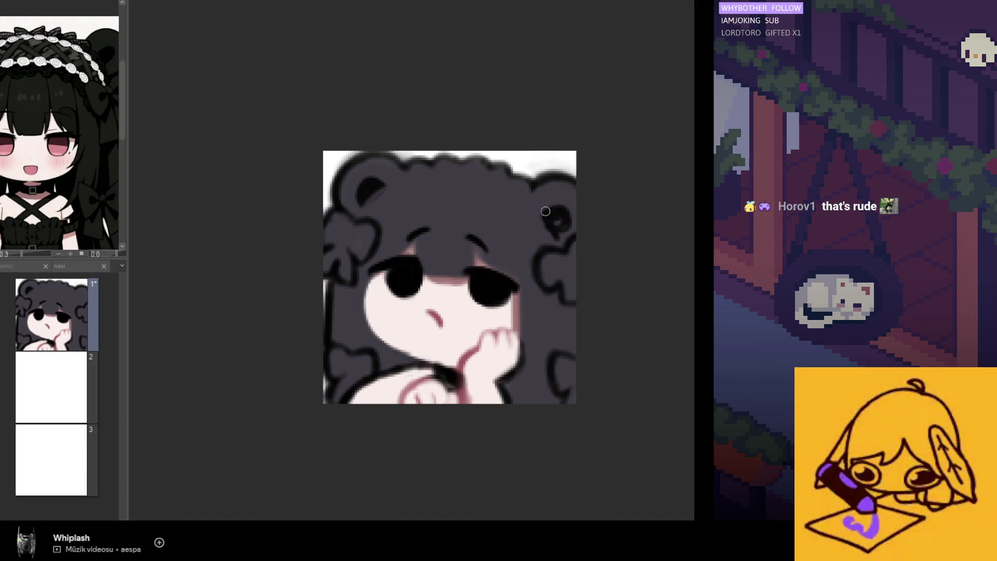
Round out the ear's dark inner shape in mirrored view and cover its light outline
{"action": "key", "text": "h"}
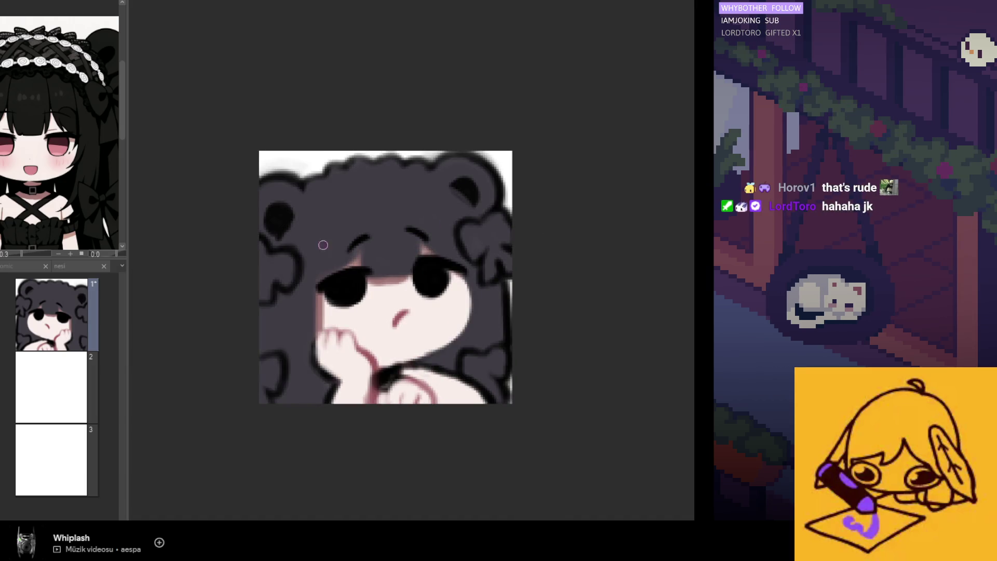
{"action": "mouse_move", "coordinate": [280, 216]}
{"action": "left_mouse_down"}
{"action": "mouse_move", "coordinate": [266, 227]}
{"action": "mouse_move", "coordinate": [289, 242]}
{"action": "mouse_move", "coordinate": [285, 212]}
{"action": "left_mouse_up"}
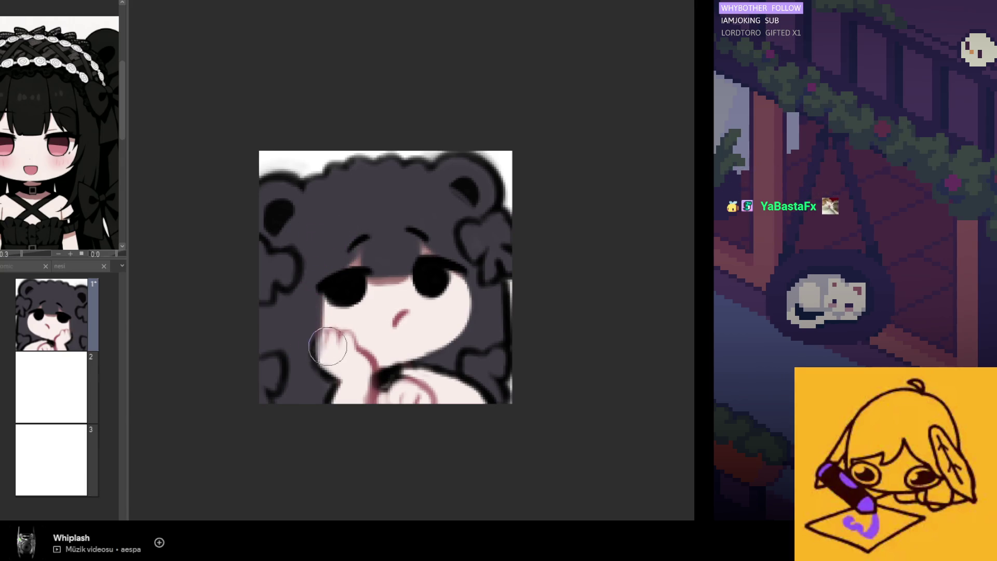
{"action": "key", "text": "h"}
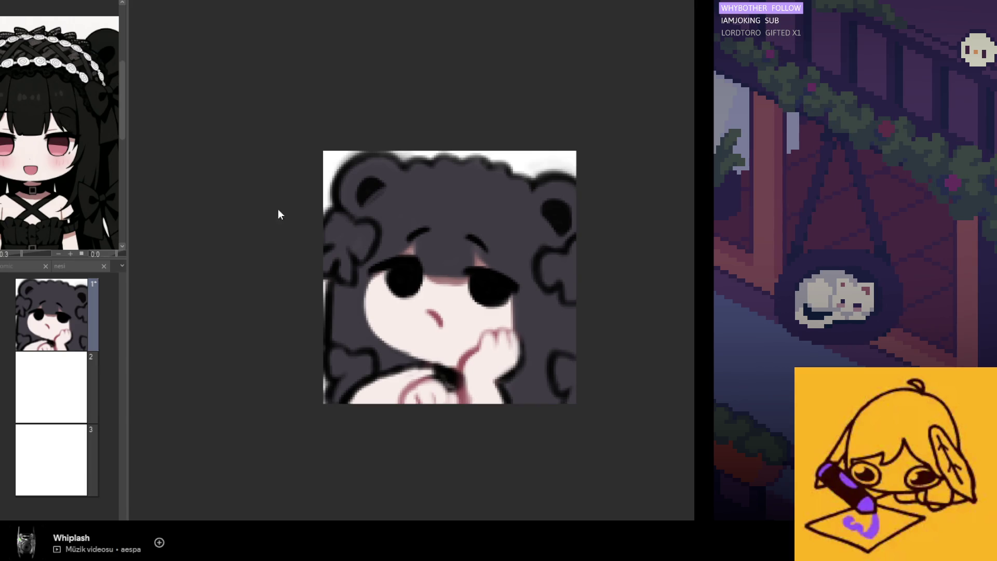
{"action": "mouse_move", "coordinate": [345, 234]}
{"action": "left_mouse_down"}
{"action": "mouse_move", "coordinate": [329, 235]}
{"action": "mouse_move", "coordinate": [336, 225]}
{"action": "left_mouse_up"}
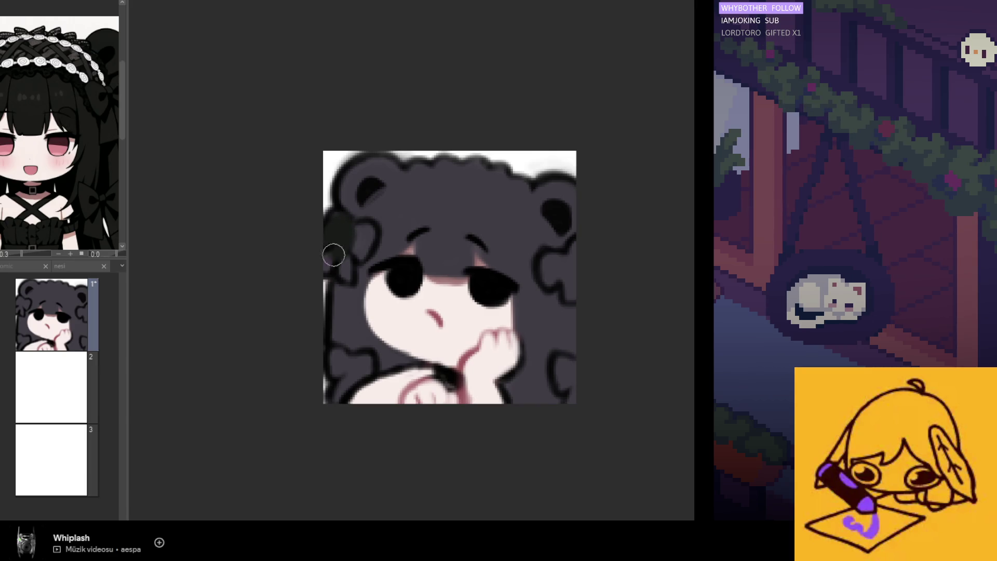
Paint dark grey over the light curly outlines by the ear, lower-left and right edges
{"action": "left_click_drag", "start_coordinate": [346, 273], "coordinate": [353, 234]}
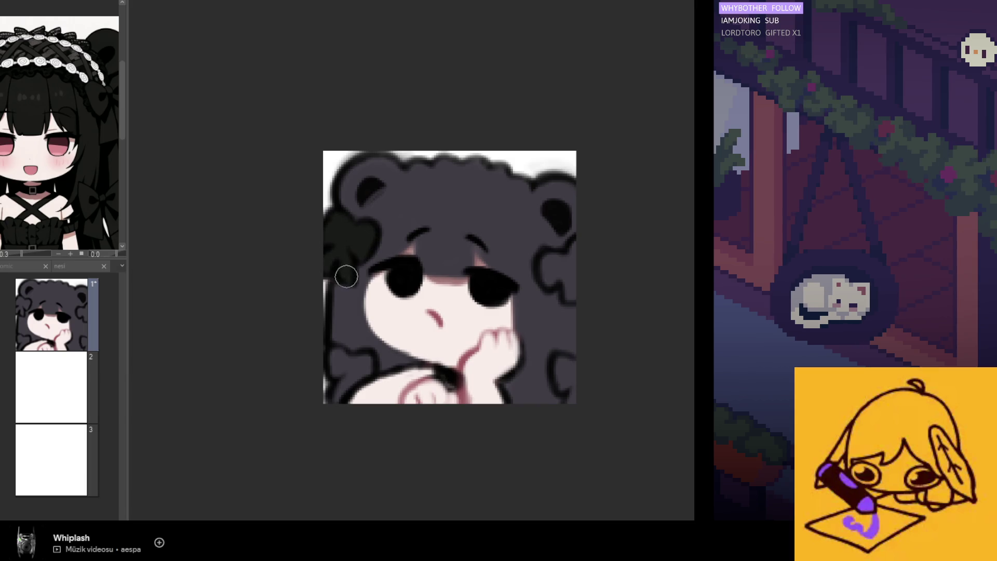
{"action": "mouse_move", "coordinate": [349, 364]}
{"action": "left_mouse_down"}
{"action": "mouse_move", "coordinate": [347, 377]}
{"action": "mouse_move", "coordinate": [359, 345]}
{"action": "left_mouse_up"}
{"action": "left_click_drag", "start_coordinate": [577, 384], "coordinate": [568, 388]}
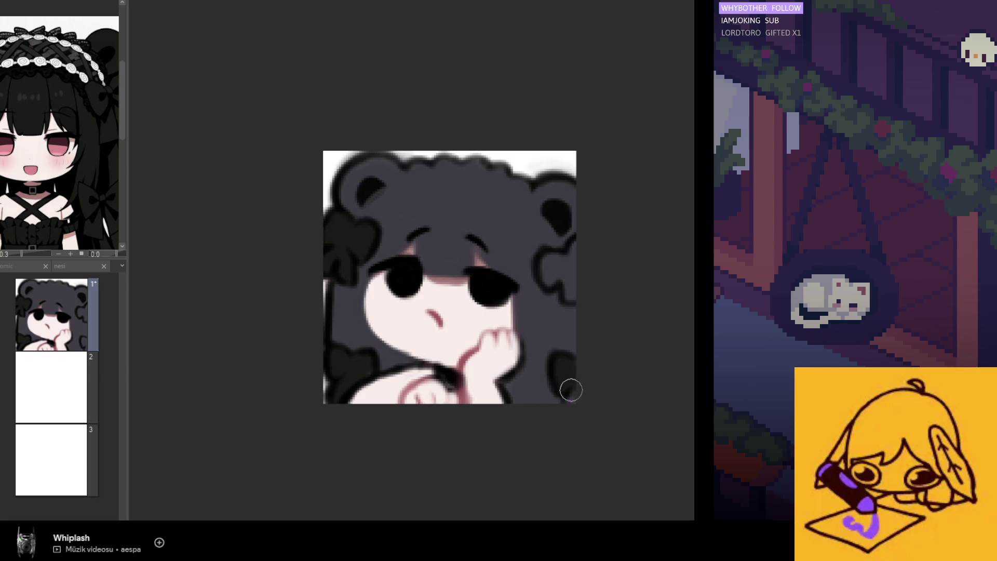
{"action": "mouse_move", "coordinate": [570, 290]}
{"action": "left_mouse_down"}
{"action": "mouse_move", "coordinate": [543, 272]}
{"action": "mouse_move", "coordinate": [574, 247]}
{"action": "left_mouse_up"}
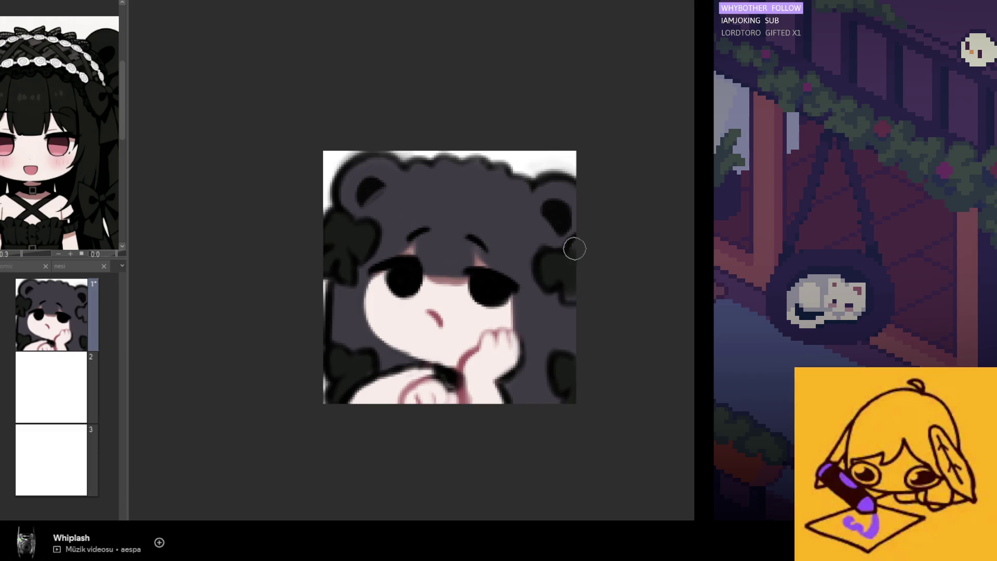
{"action": "key", "text": "ctrl+minus"}
{"action": "key", "text": "ctrl+minus"}
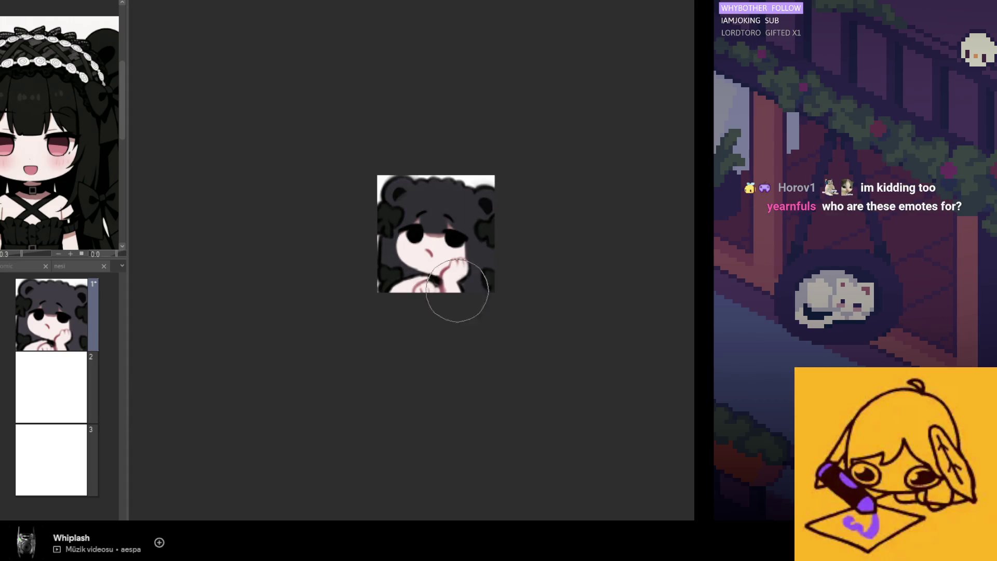
{"action": "scroll", "coordinate": [483, 289], "scroll_direction": "down", "scroll_amount": 3}
{"action": "scroll", "coordinate": [468, 294], "scroll_direction": "up", "scroll_amount": 2}
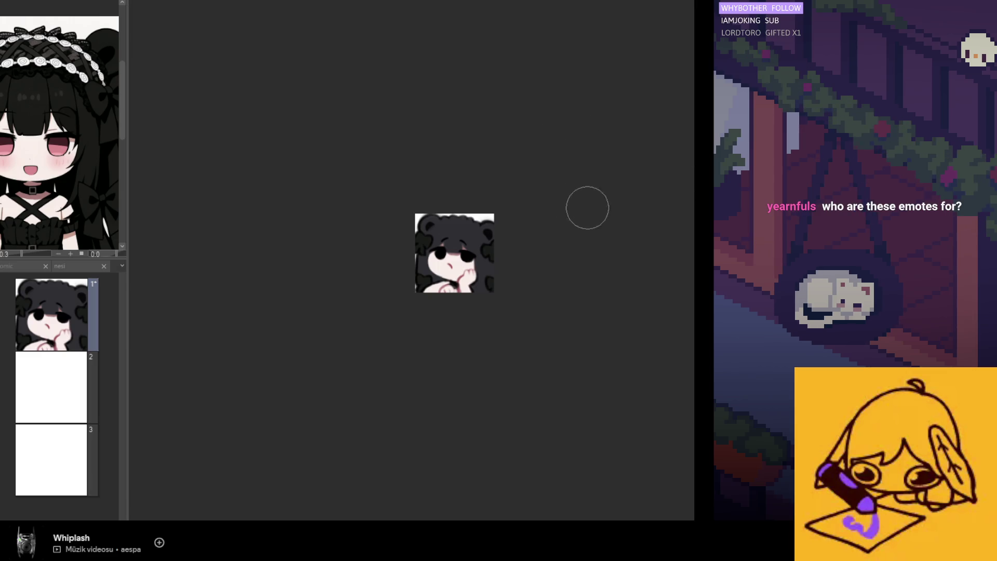
{"action": "scroll", "coordinate": [469, 270], "scroll_direction": "up", "scroll_amount": 1}
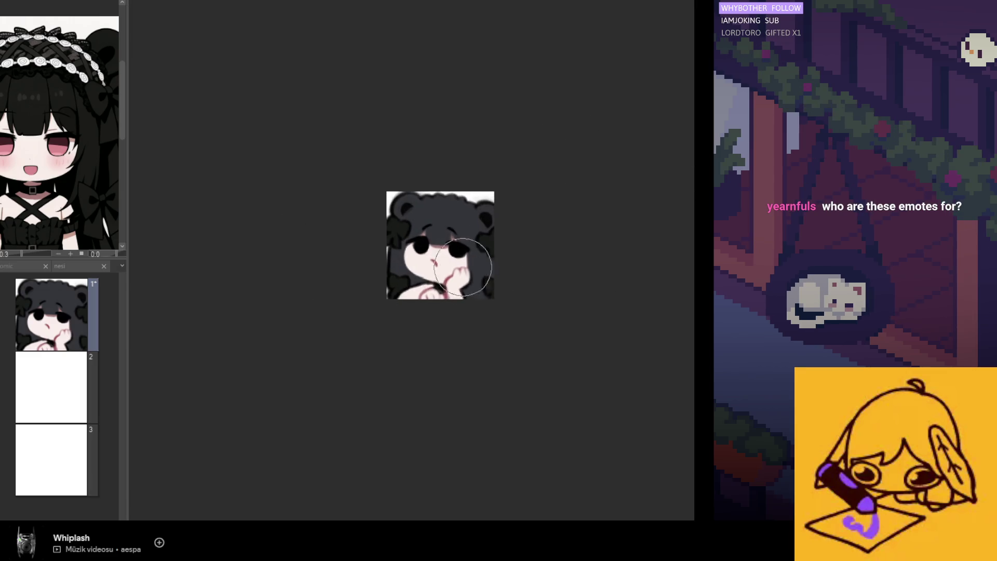
{"action": "scroll", "coordinate": [468, 269], "scroll_direction": "up", "scroll_amount": 1}
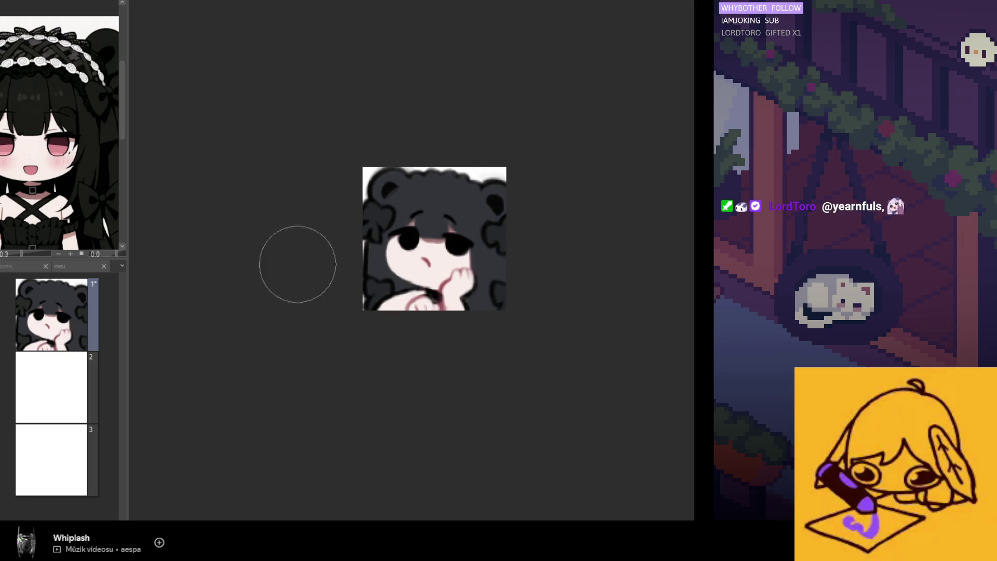
{"action": "scroll", "coordinate": [410, 210], "scroll_direction": "down", "scroll_amount": 4}
{"action": "scroll", "coordinate": [467, 229], "scroll_direction": "up", "scroll_amount": 2}
{"action": "scroll", "coordinate": [471, 230], "scroll_direction": "up", "scroll_amount": 3}
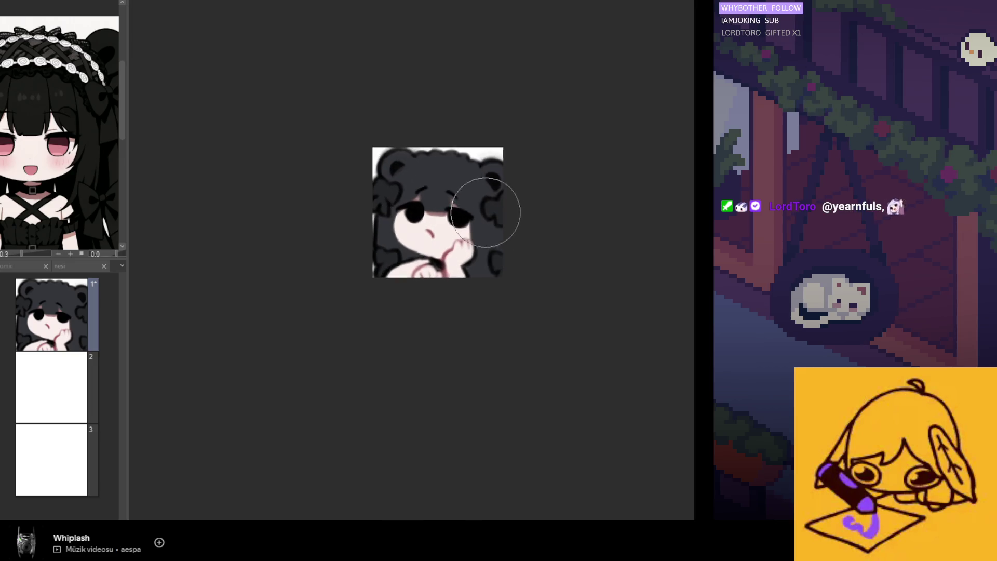
{"action": "scroll", "coordinate": [474, 262], "scroll_direction": "up", "scroll_amount": 1}
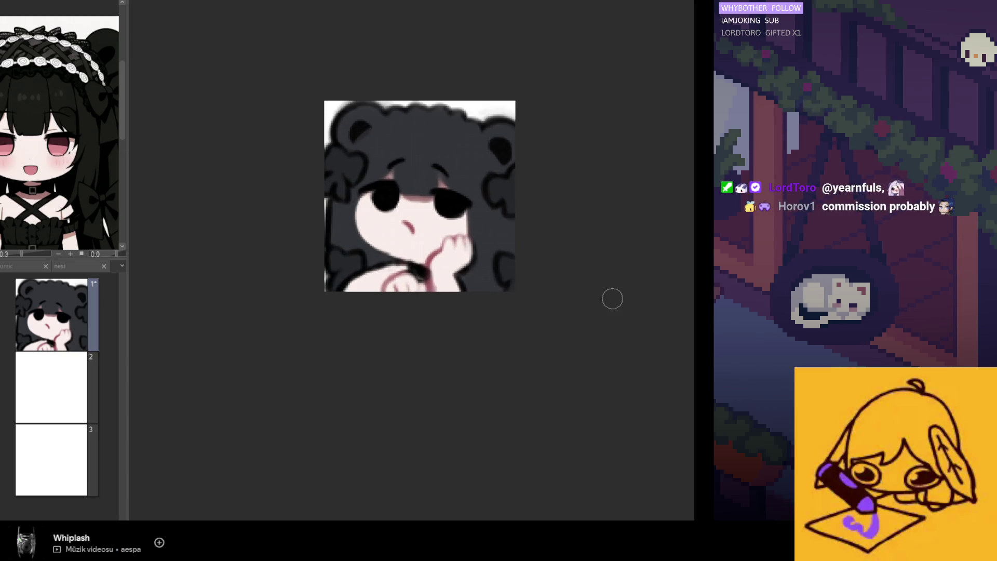
{"action": "scroll", "coordinate": [429, 175], "scroll_direction": "up", "scroll_amount": 1}
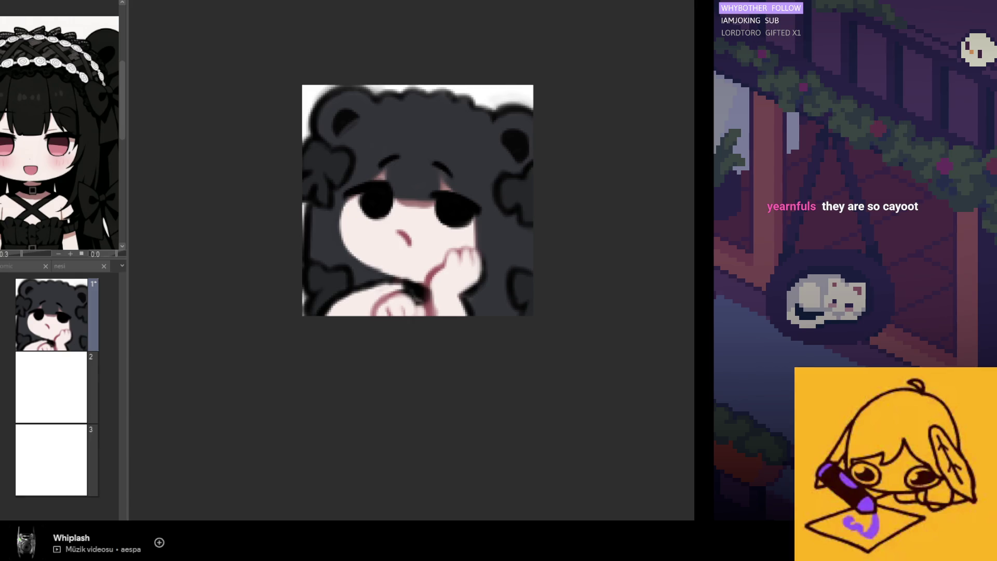
Paint a darker arched band across the top of the hair, undoing the last stroke
{"action": "scroll", "coordinate": [425, 97], "scroll_direction": "up", "scroll_amount": 1}
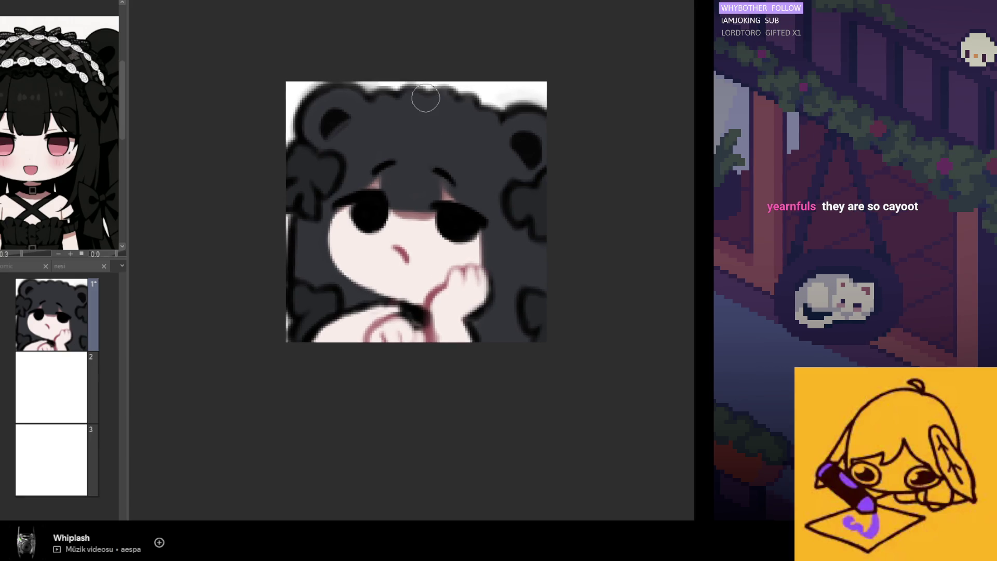
{"action": "left_click_drag", "start_coordinate": [353, 157], "coordinate": [437, 127]}
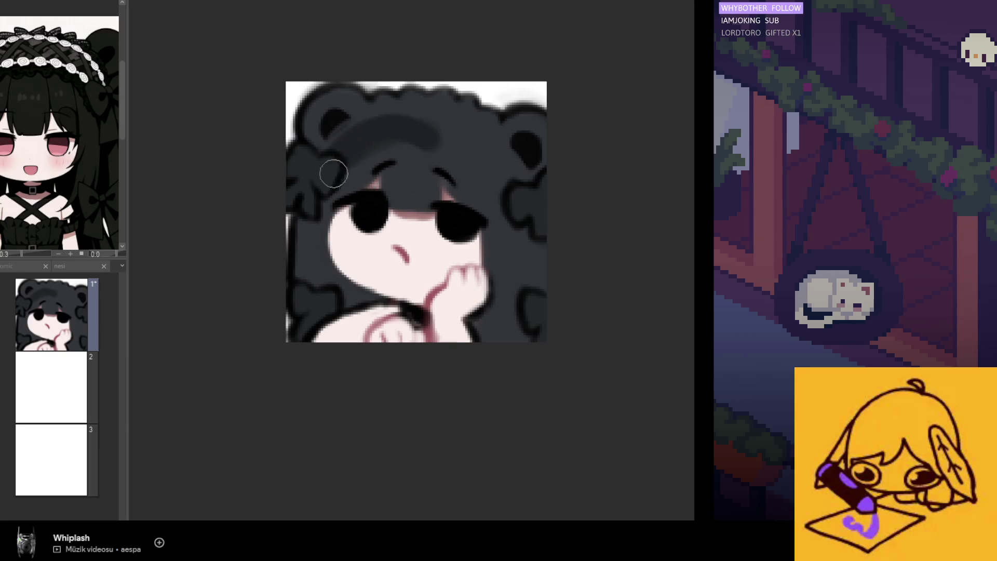
{"action": "key", "text": "h"}
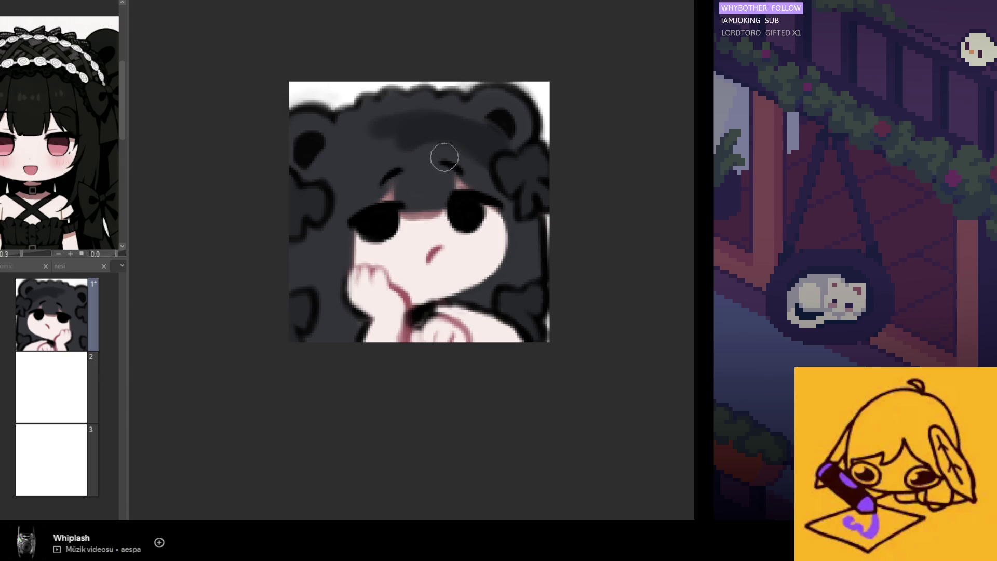
{"action": "left_click_drag", "start_coordinate": [408, 118], "coordinate": [337, 179]}
{"action": "left_click_drag", "start_coordinate": [364, 137], "coordinate": [321, 189]}
{"action": "left_click_drag", "start_coordinate": [396, 134], "coordinate": [343, 148]}
{"action": "mouse_move", "coordinate": [458, 131]}
{"action": "left_mouse_down"}
{"action": "mouse_move", "coordinate": [370, 134]}
{"action": "mouse_move", "coordinate": [345, 122]}
{"action": "mouse_move", "coordinate": [387, 95]}
{"action": "mouse_move", "coordinate": [432, 106]}
{"action": "left_mouse_up"}
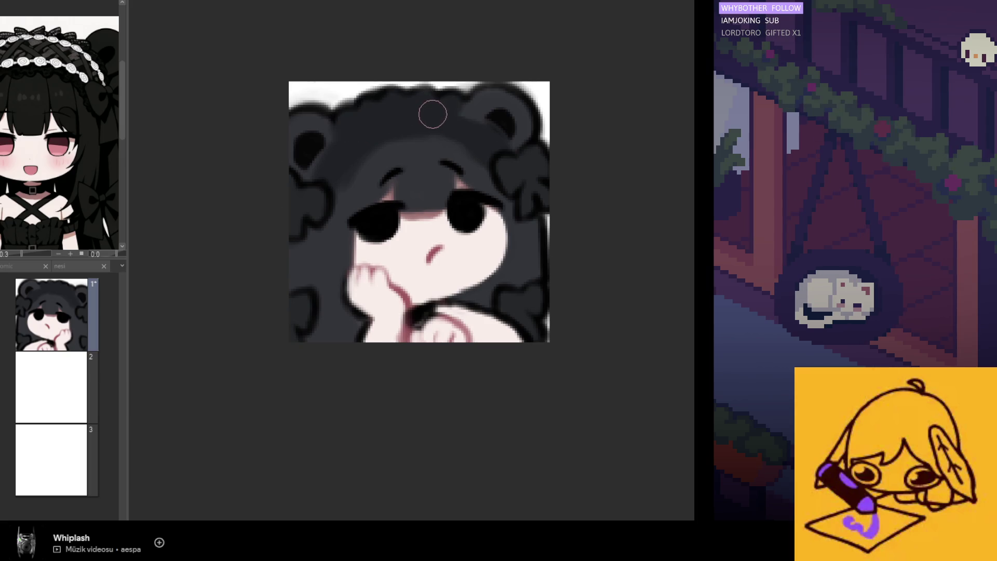
{"action": "key", "text": "h"}
{"action": "key", "text": "ctrl+z"}
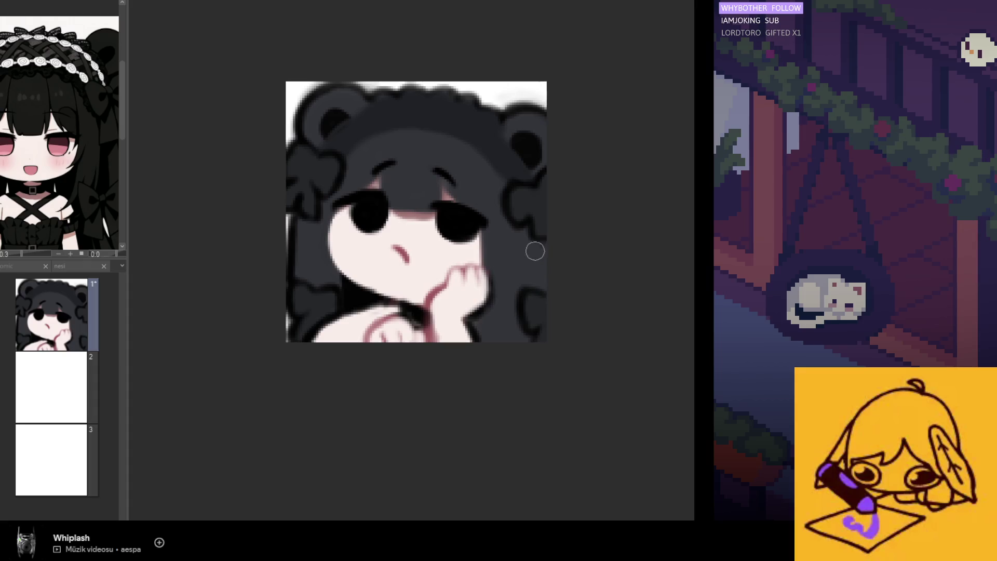
Darken the hair's right edge and mirror the view to check symmetry
{"action": "left_click_drag", "start_coordinate": [540, 228], "coordinate": [534, 298]}
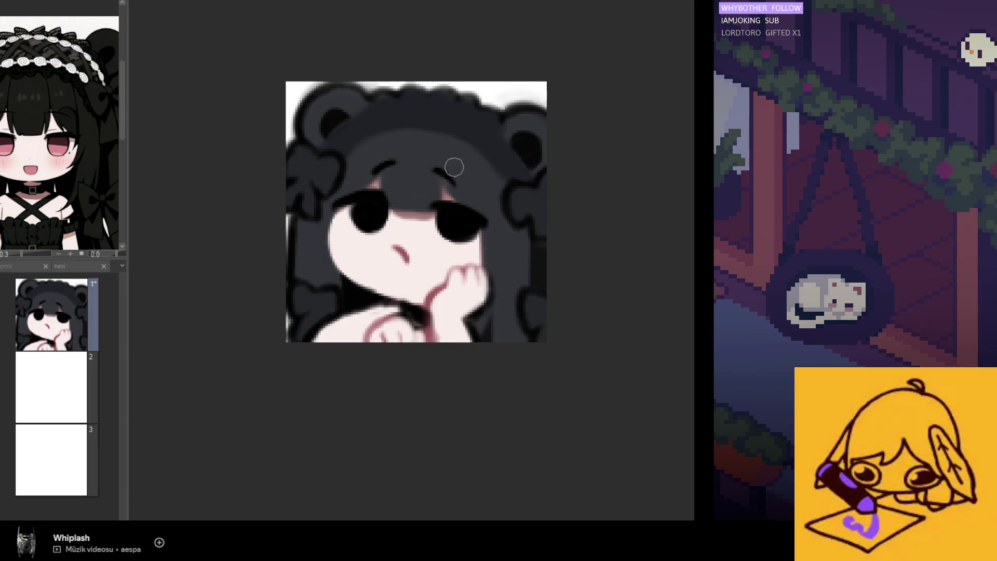
{"action": "key", "text": "h"}
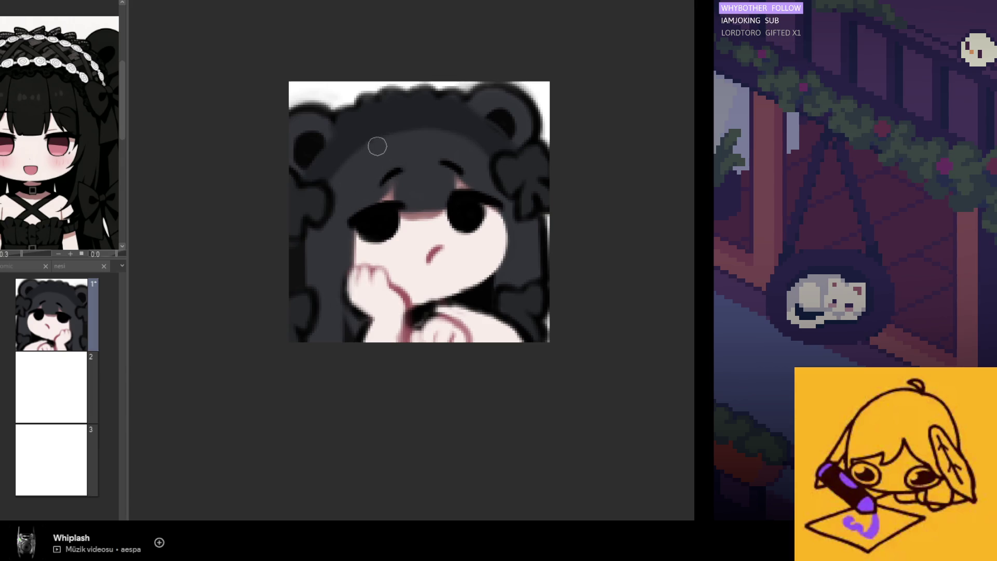
{"action": "key", "text": "h"}
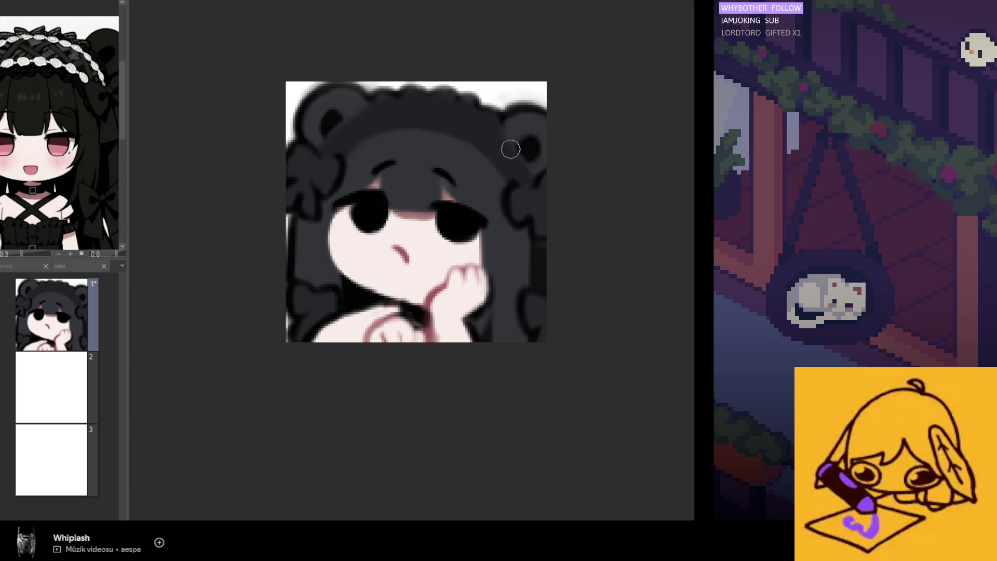
{"action": "scroll", "coordinate": [510, 150], "scroll_direction": "down", "scroll_amount": 4}
{"action": "scroll", "coordinate": [511, 261], "scroll_direction": "up", "scroll_amount": 3}
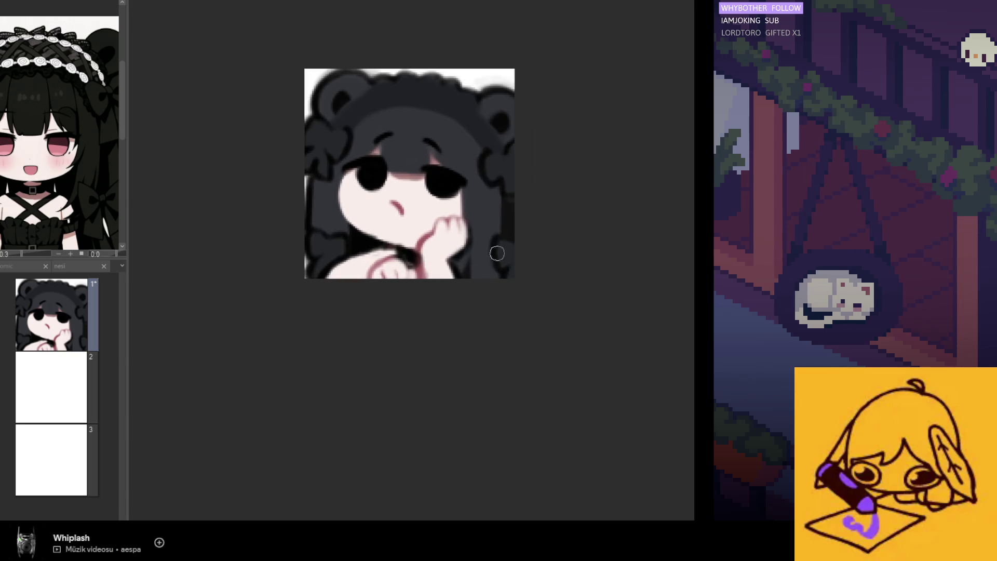
{"action": "scroll", "coordinate": [368, 246], "scroll_direction": "up", "scroll_amount": 2}
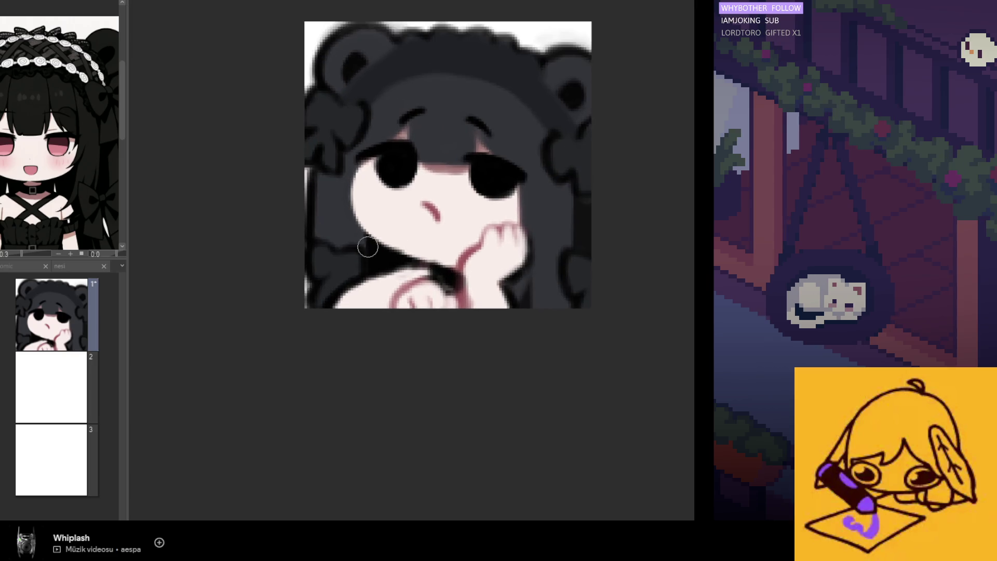
{"action": "scroll", "coordinate": [367, 246], "scroll_direction": "up", "scroll_amount": 1}
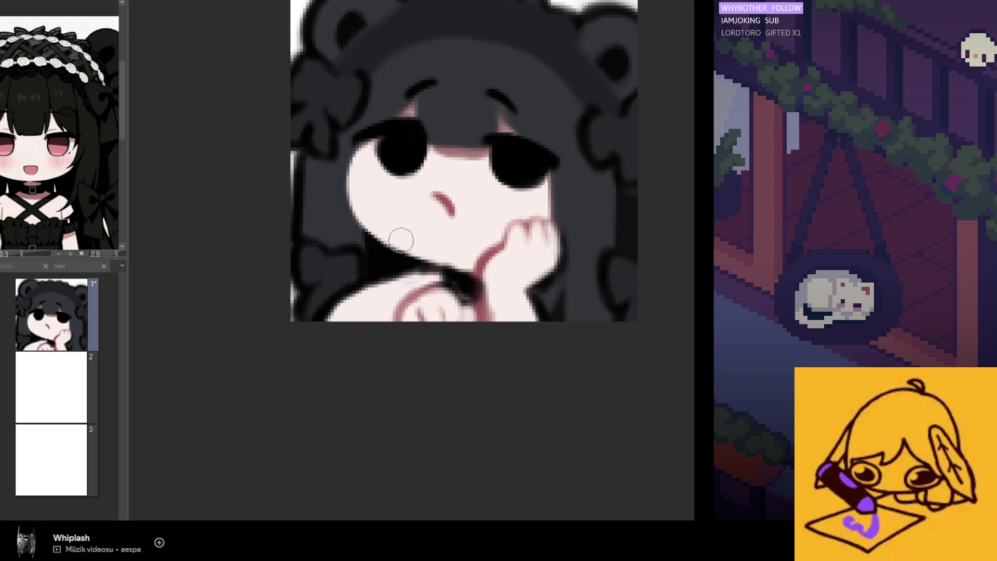
{"action": "scroll", "coordinate": [216, 234], "scroll_direction": "down", "scroll_amount": 3}
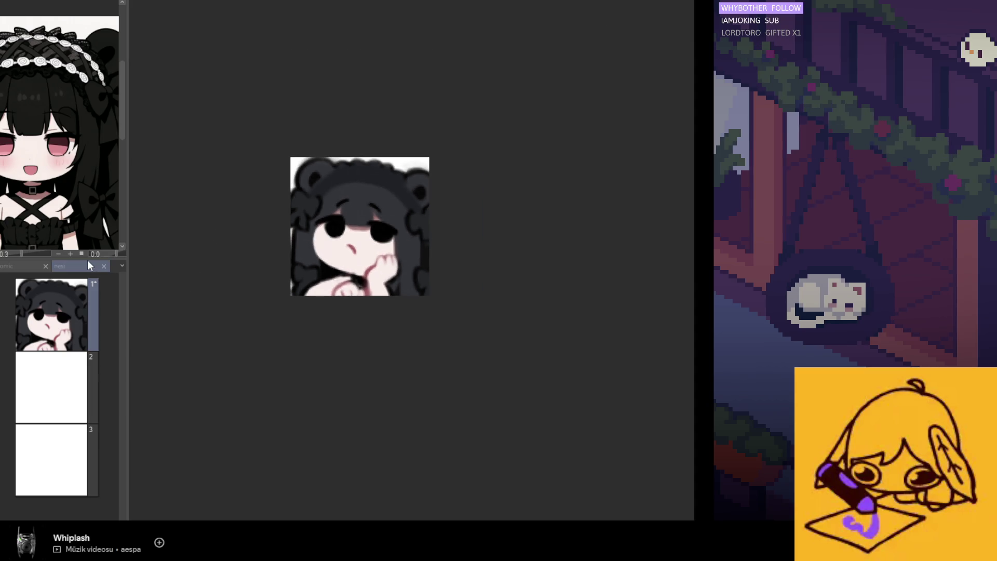
{"action": "scroll", "coordinate": [251, 307], "scroll_direction": "up", "scroll_amount": 3}
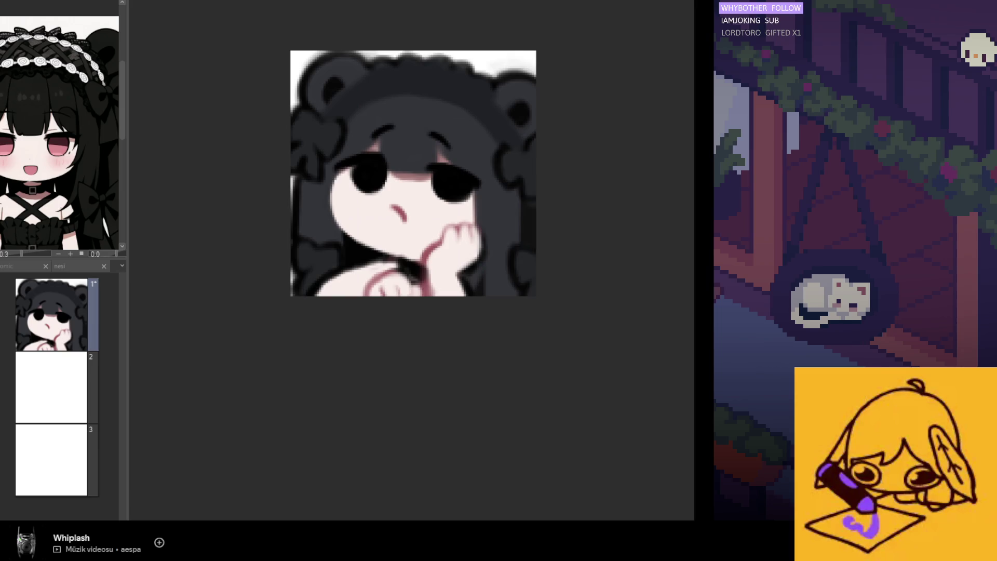
{"action": "key", "text": "ctrl+z"}
{"action": "key", "text": "ctrl+y"}
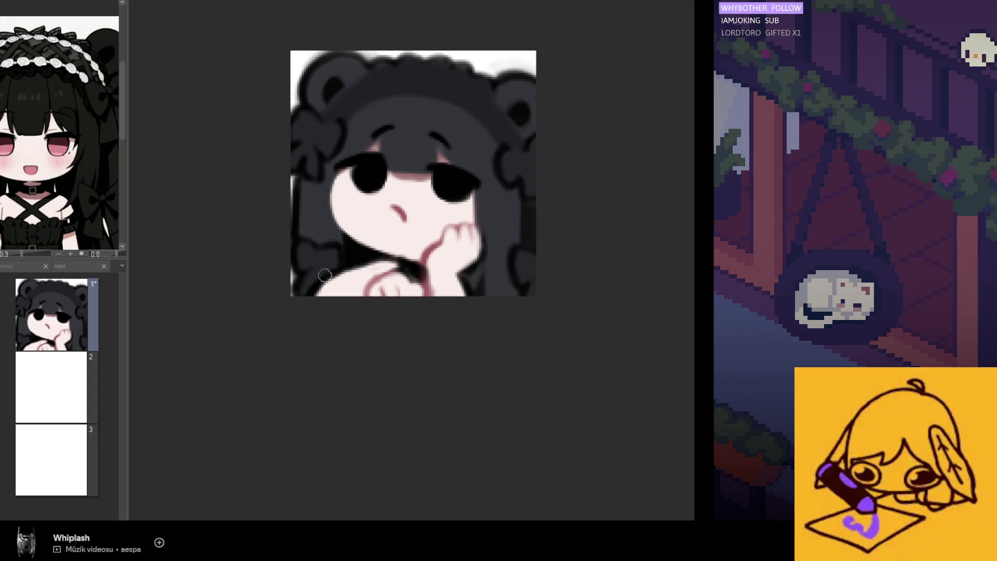
{"action": "scroll", "coordinate": [376, 255], "scroll_direction": "up", "scroll_amount": 2}
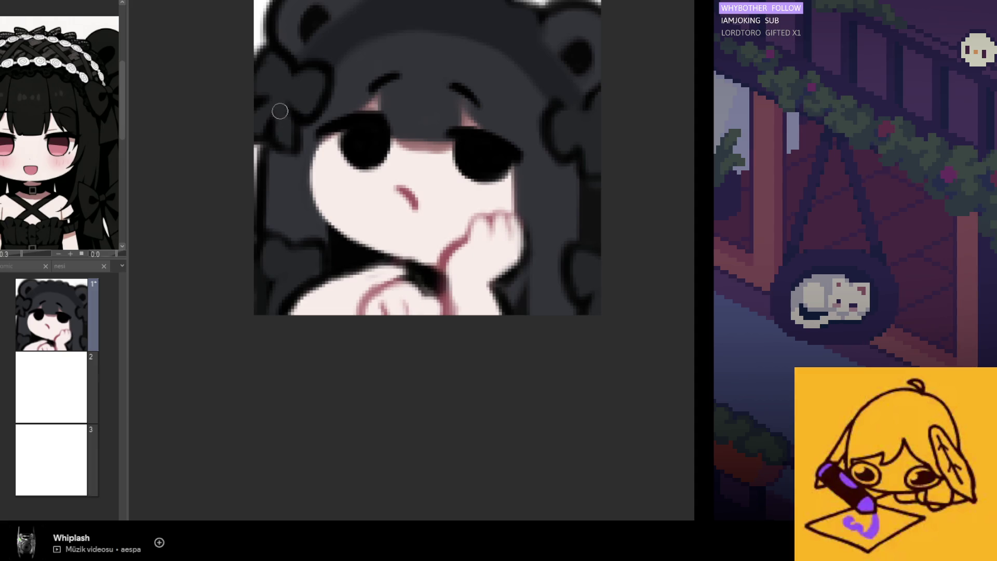
Paint lighter strokes along the hair at the emote's right edge
{"action": "scroll", "coordinate": [281, 136], "scroll_direction": "down", "scroll_amount": 2}
{"action": "key", "text": "h"}
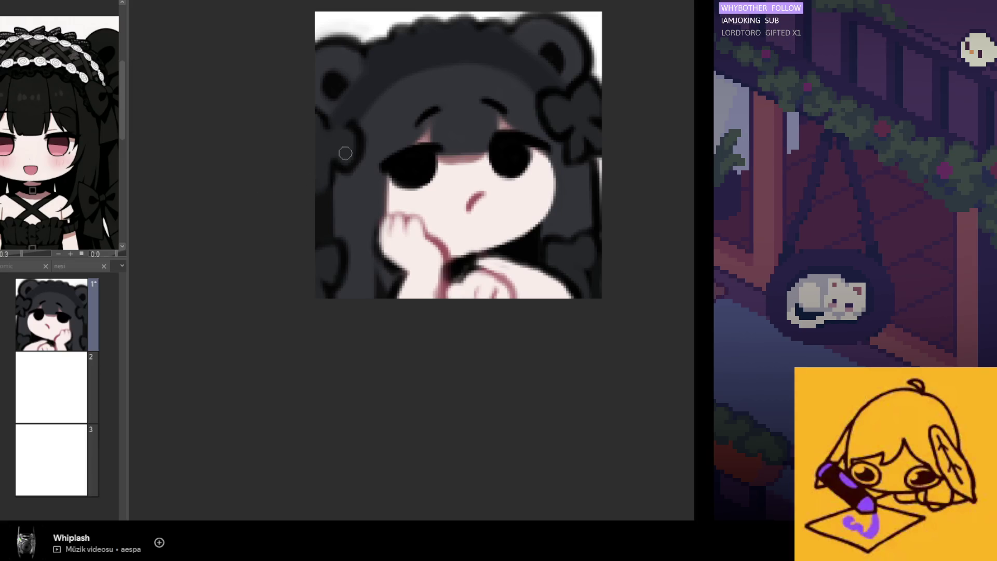
{"action": "key", "text": "h"}
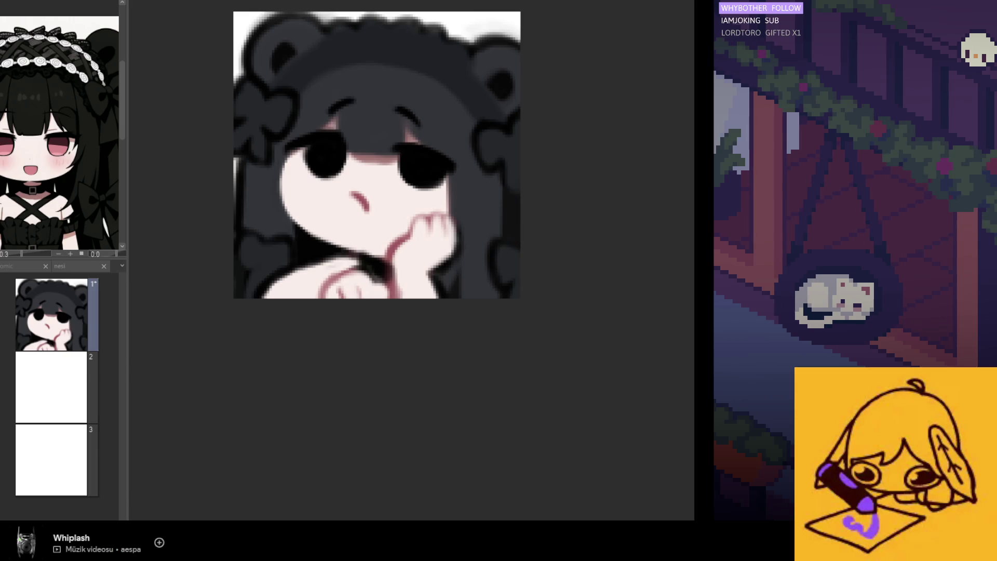
{"action": "left_click_drag", "start_coordinate": [490, 193], "coordinate": [506, 243]}
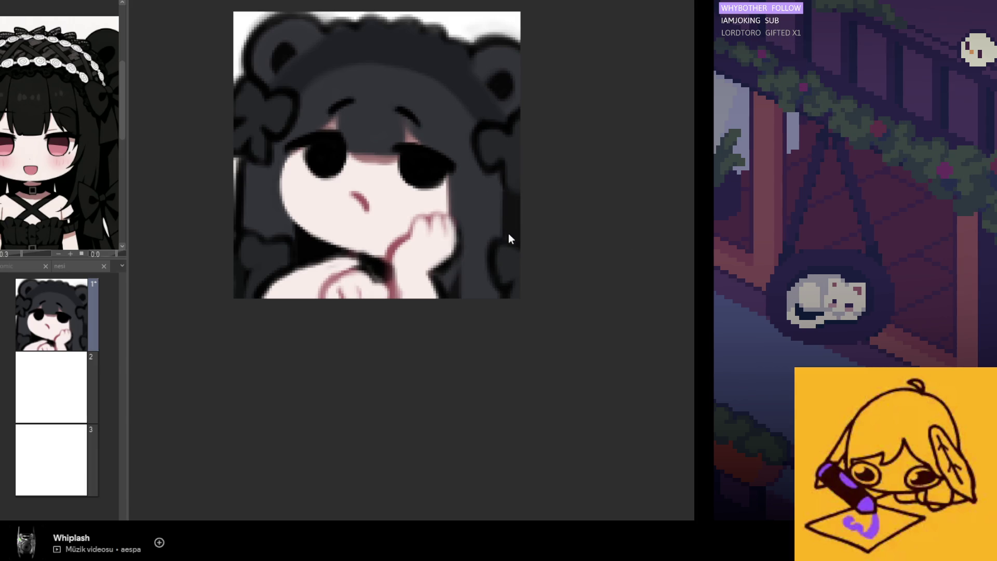
{"action": "left_click_drag", "start_coordinate": [498, 182], "coordinate": [503, 235]}
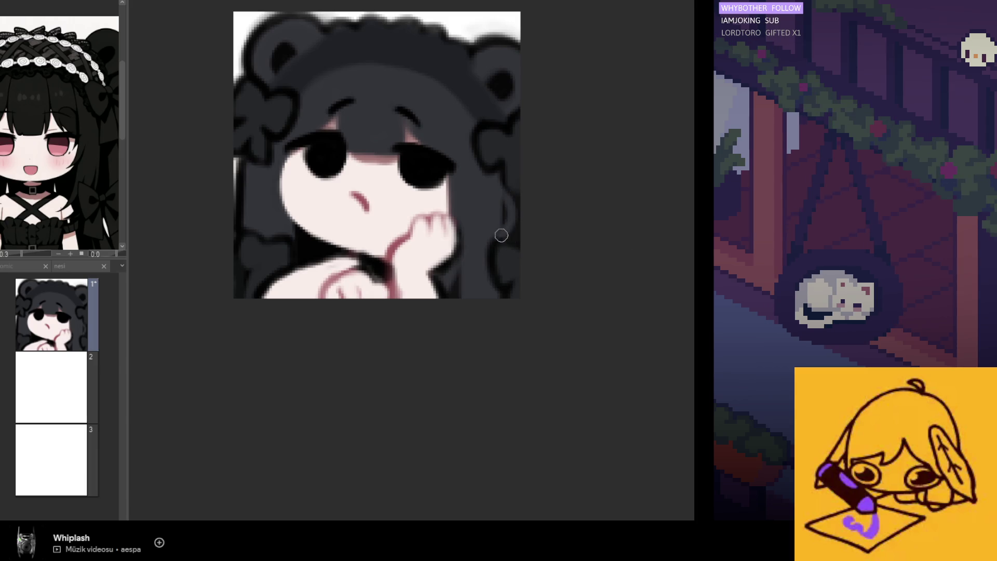
Cover the white sliver at the left edge with dark hair, then re-sample the dark grey
{"action": "scroll", "coordinate": [450, 244], "scroll_direction": "down", "scroll_amount": 3}
{"action": "scroll", "coordinate": [435, 215], "scroll_direction": "up", "scroll_amount": 3}
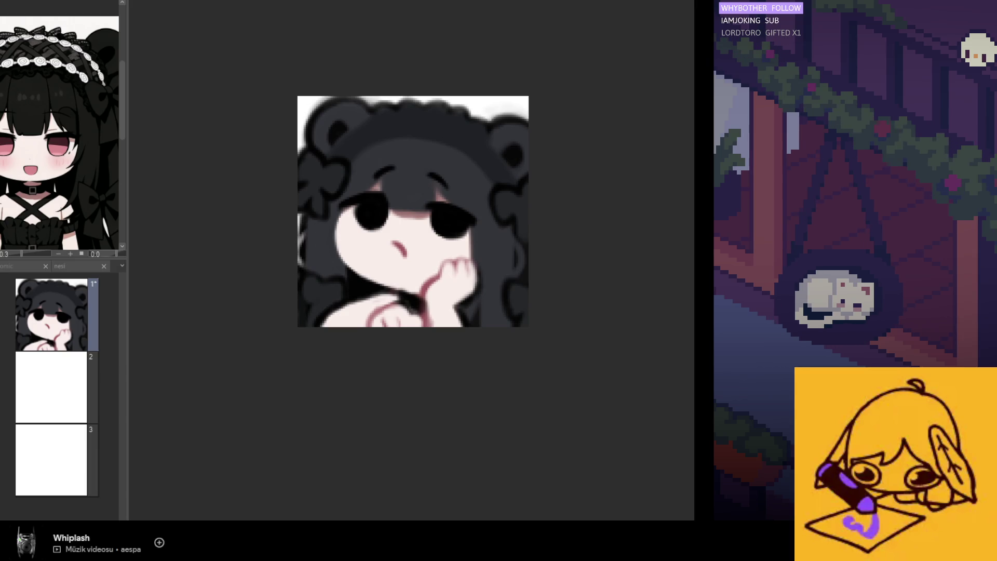
{"action": "left_click_drag", "start_coordinate": [303, 234], "coordinate": [307, 267]}
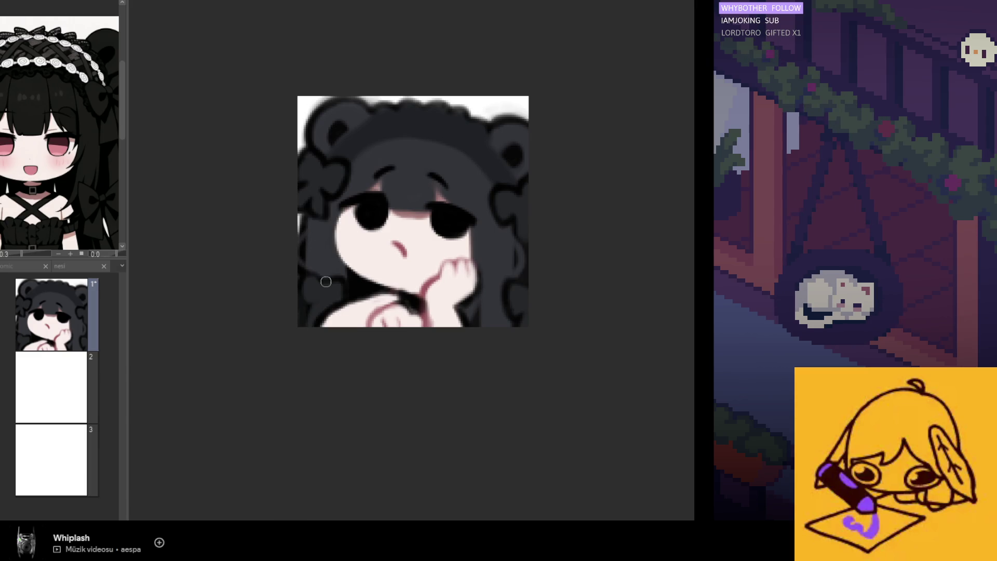
{"action": "scroll", "coordinate": [494, 338], "scroll_direction": "down", "scroll_amount": 3}
{"action": "scroll", "coordinate": [442, 290], "scroll_direction": "up", "scroll_amount": 4}
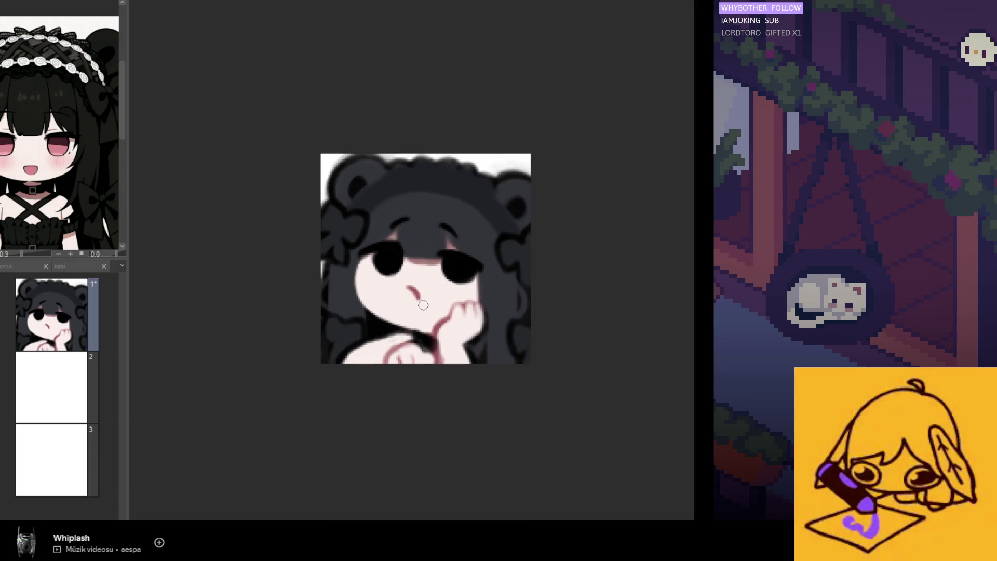
{"action": "scroll", "coordinate": [436, 363], "scroll_direction": "down", "scroll_amount": 1}
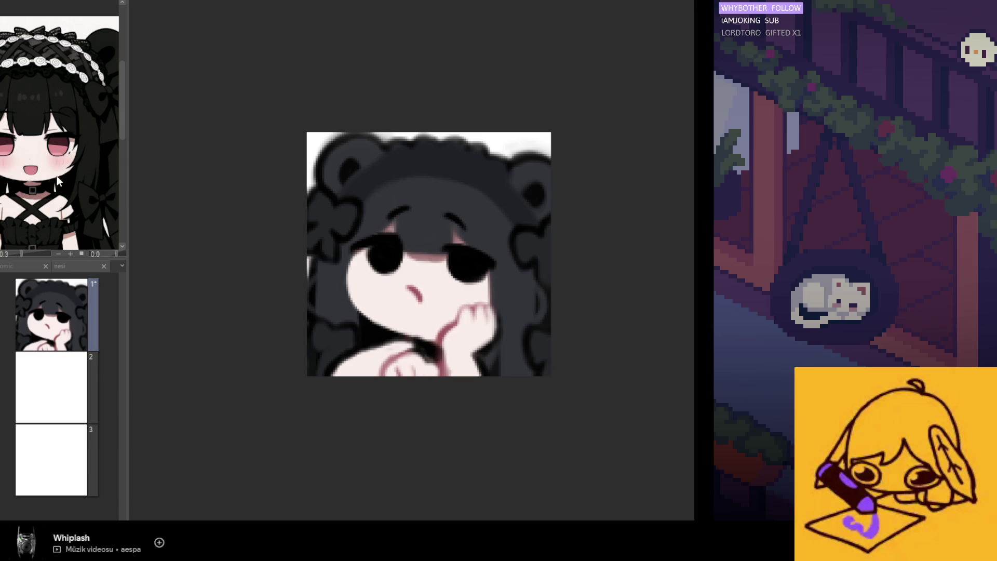
{"action": "left_click", "coordinate": [464, 237], "text": "alt"}
Sample a colour from the reference and try a soft right-cheek stroke, then undo it
{"action": "left_click", "coordinate": [40, 197], "text": "alt"}
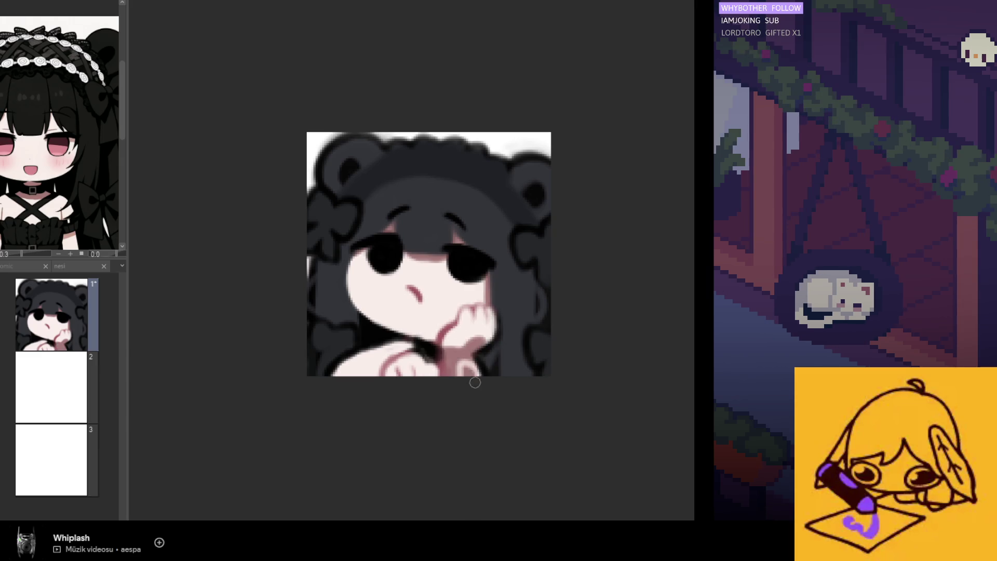
{"action": "key", "text": "h"}
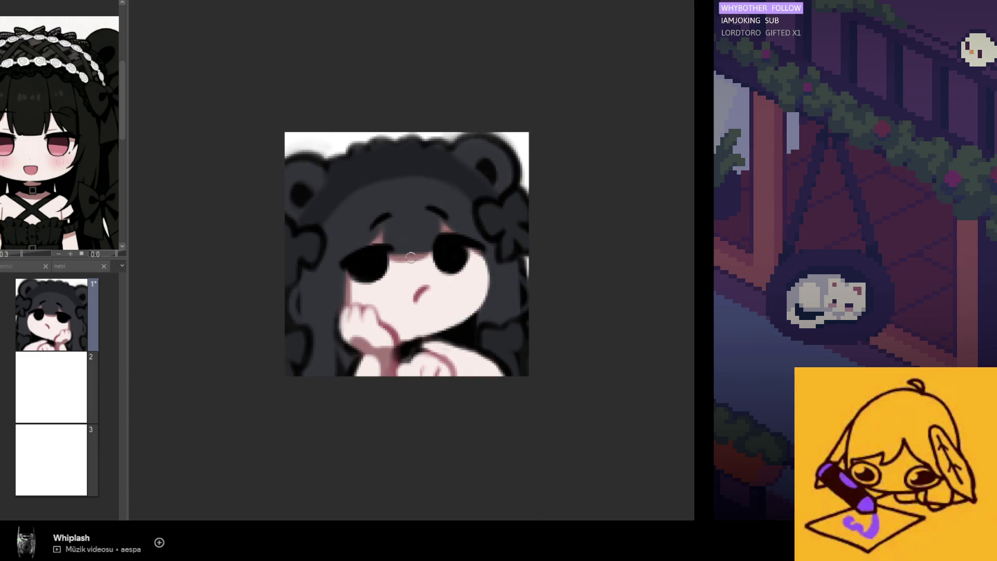
{"action": "key", "text": "h"}
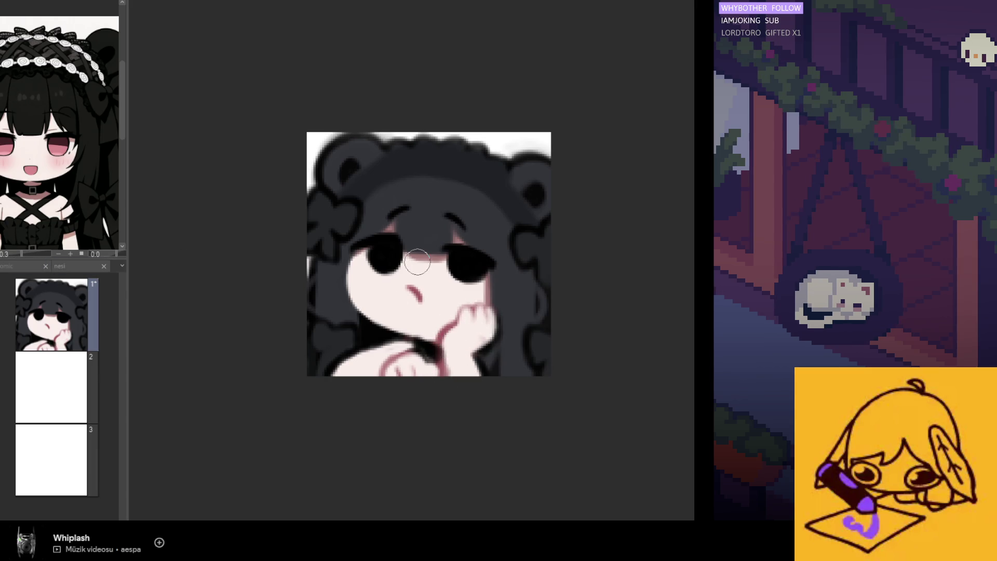
{"action": "left_click_drag", "start_coordinate": [426, 320], "coordinate": [485, 285]}
{"action": "key", "text": "ctrl+z"}
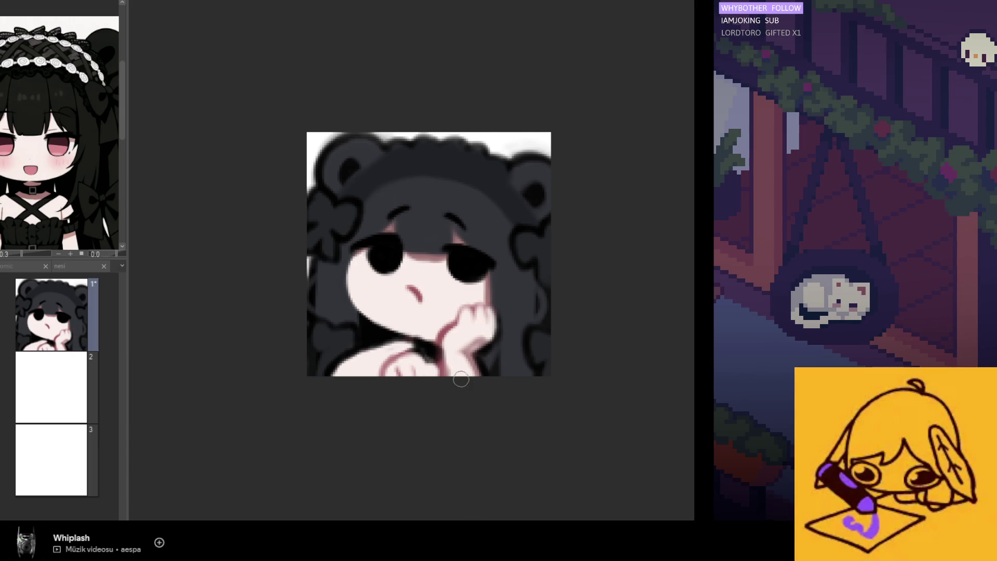
{"action": "key", "text": "h"}
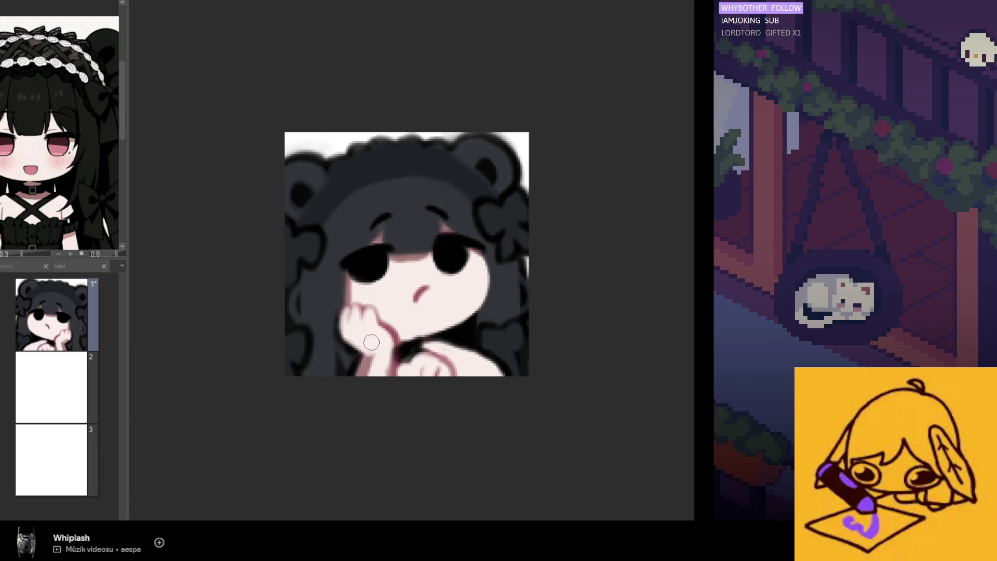
{"action": "key", "text": "h"}
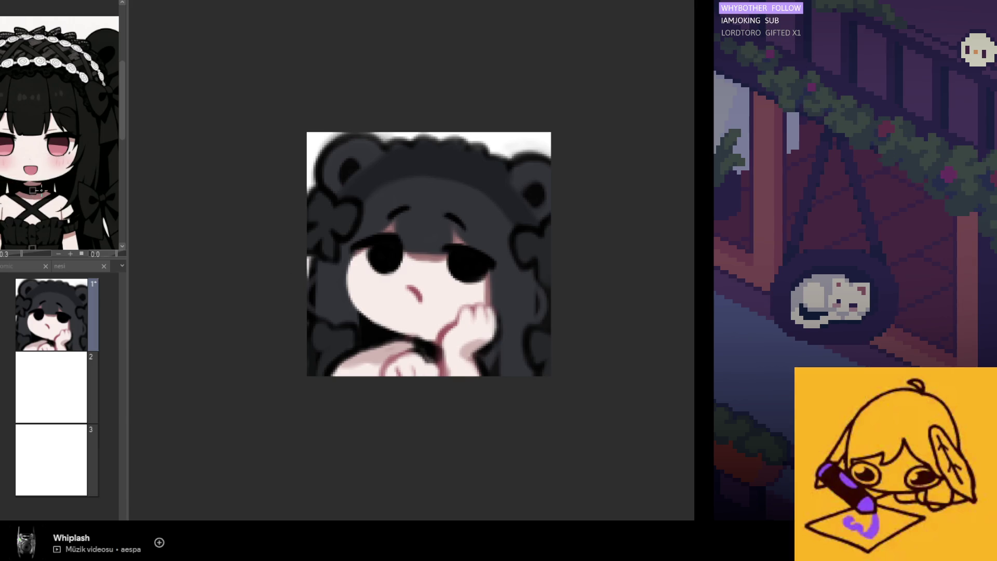
Repaint below the hand, add pink fingers, and start the left-cheek blush
{"action": "mouse_move", "coordinate": [412, 345]}
{"action": "left_mouse_down"}
{"action": "mouse_move", "coordinate": [371, 354]}
{"action": "mouse_move", "coordinate": [340, 375]}
{"action": "left_mouse_up"}
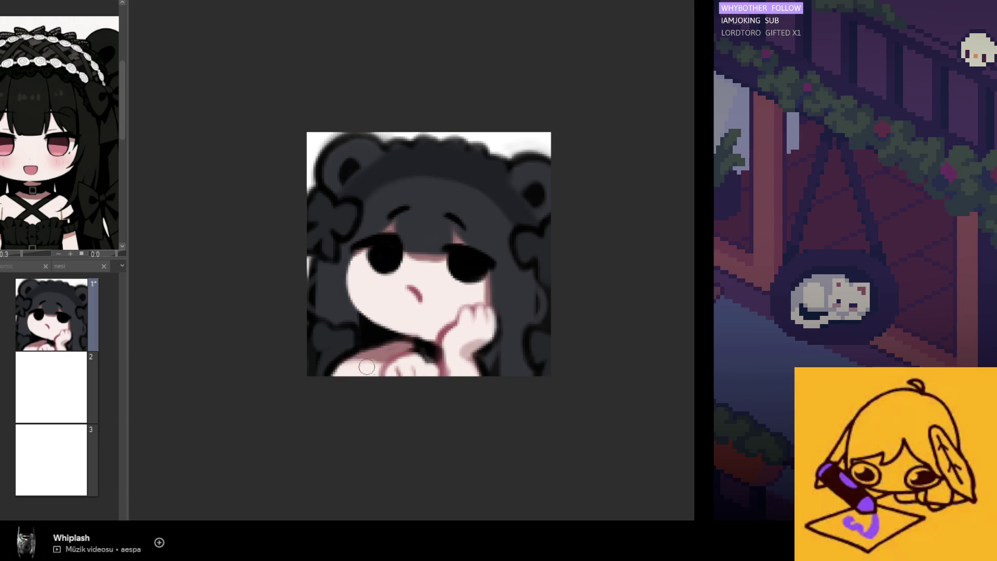
{"action": "left_click_drag", "start_coordinate": [405, 365], "coordinate": [429, 372]}
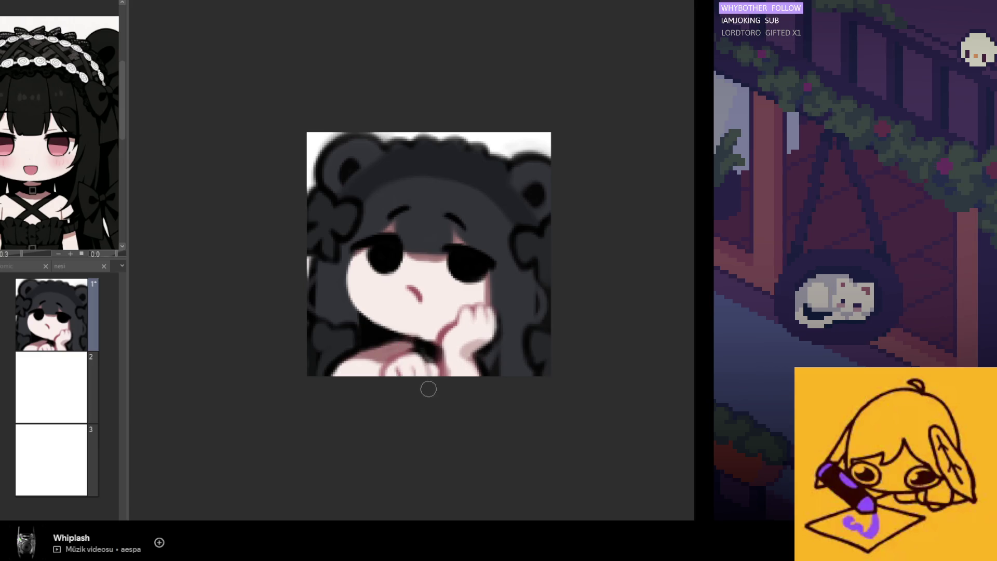
{"action": "scroll", "coordinate": [240, 207], "scroll_direction": "down", "scroll_amount": 4}
{"action": "scroll", "coordinate": [306, 244], "scroll_direction": "up", "scroll_amount": 5}
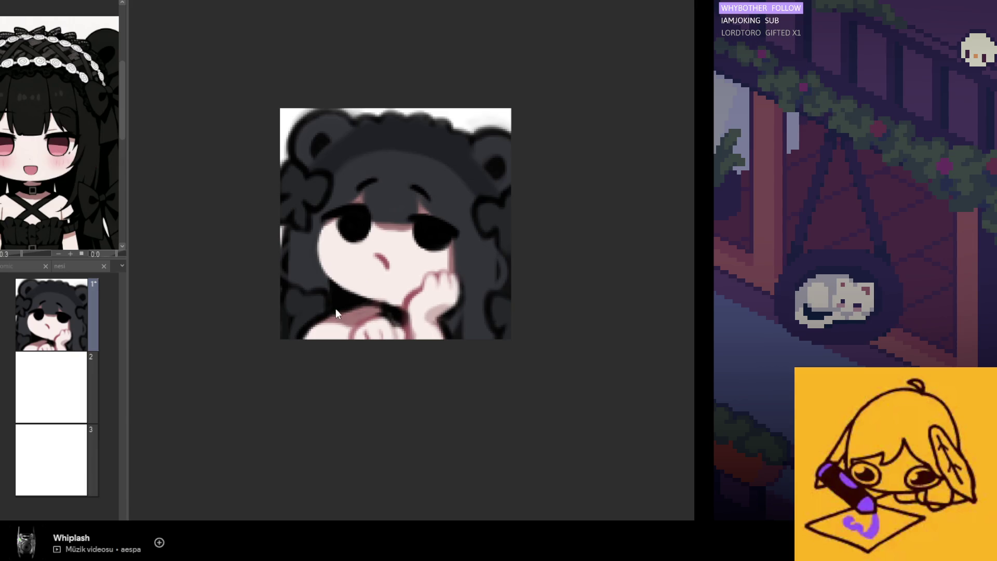
{"action": "scroll", "coordinate": [336, 313], "scroll_direction": "up", "scroll_amount": 1}
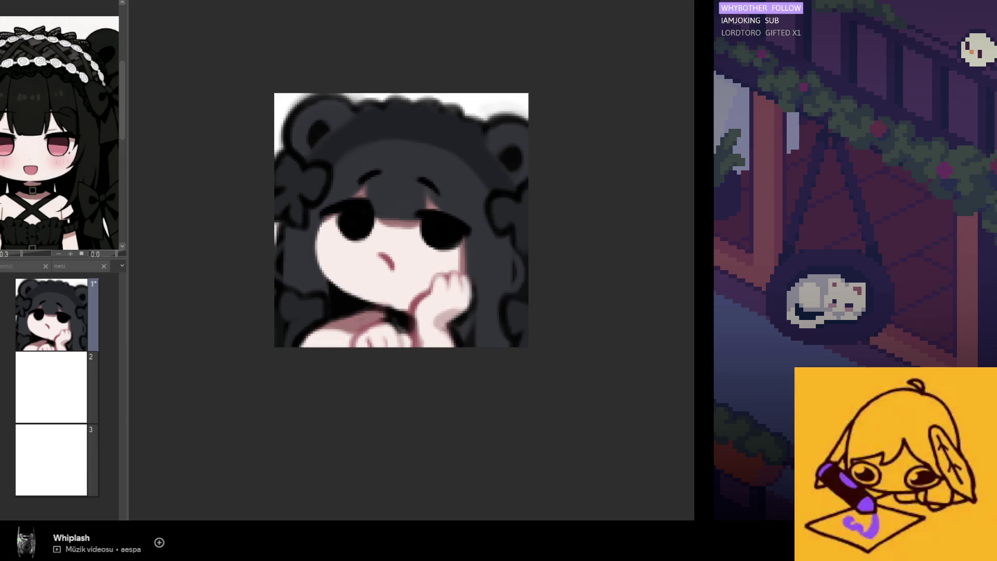
{"action": "left_click_drag", "start_coordinate": [335, 251], "coordinate": [343, 244]}
Airbrush soft pink blush onto the right cheek to match the left
{"action": "left_click_drag", "start_coordinate": [440, 258], "coordinate": [465, 261]}
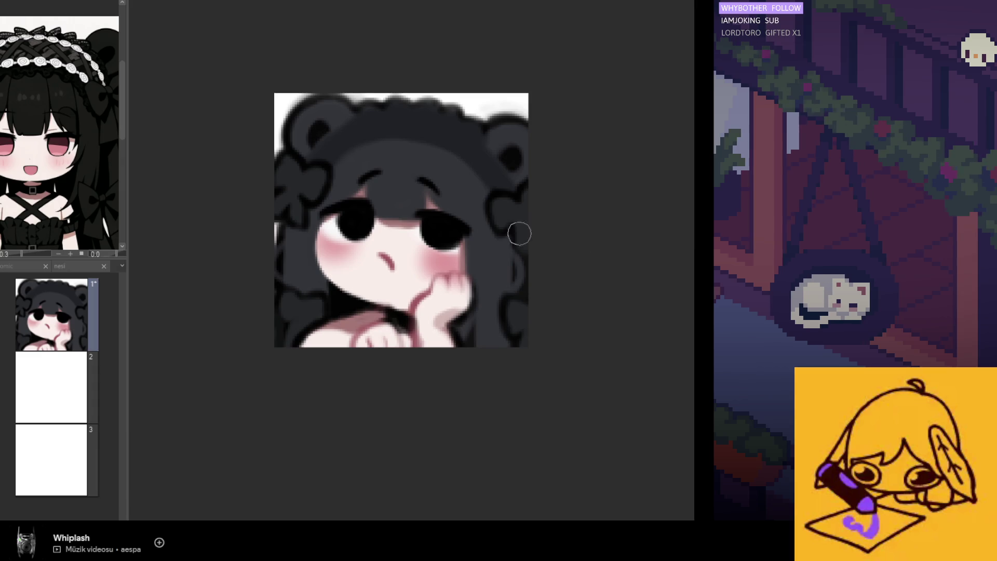
{"action": "scroll", "coordinate": [80, 161], "scroll_direction": "up", "scroll_amount": 3}
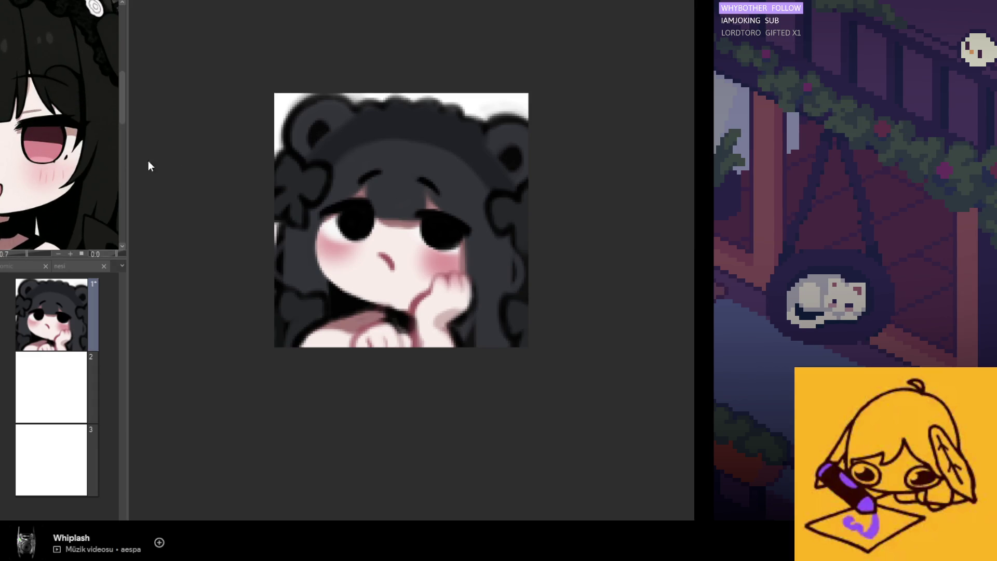
{"action": "left_click", "coordinate": [335, 247], "text": "alt"}
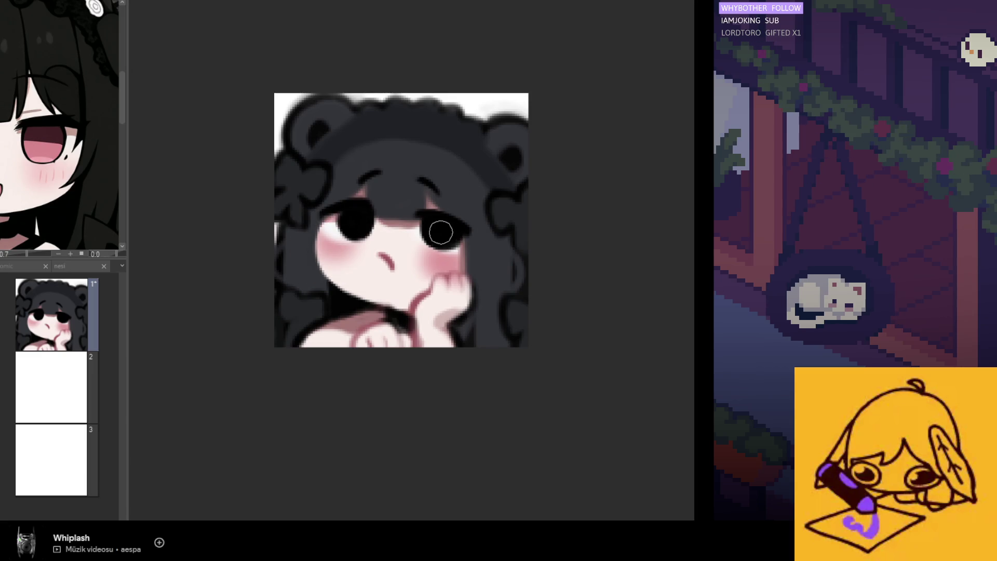
{"action": "scroll", "coordinate": [475, 247], "scroll_direction": "down", "scroll_amount": 5}
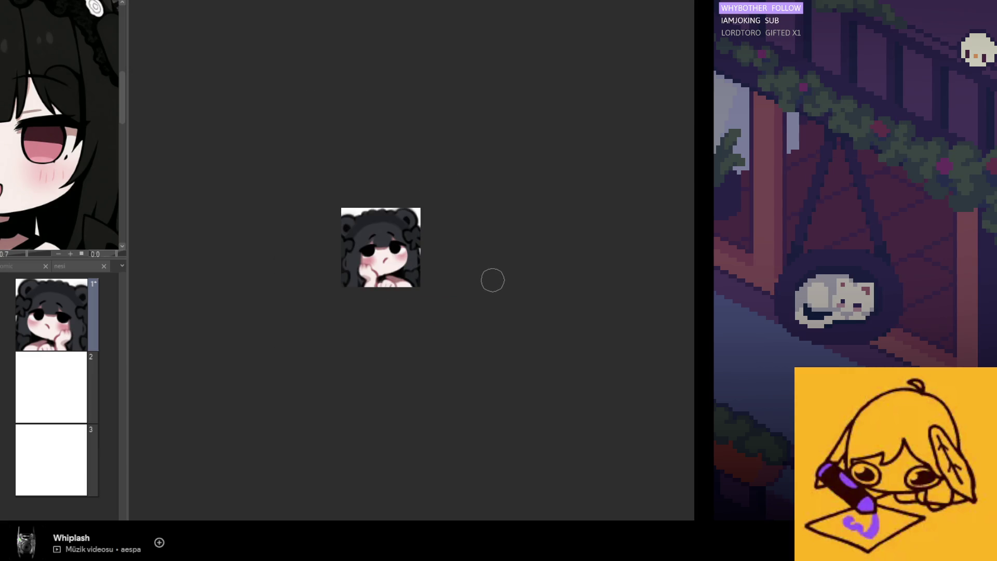
{"action": "scroll", "coordinate": [492, 270], "scroll_direction": "up", "scroll_amount": 5}
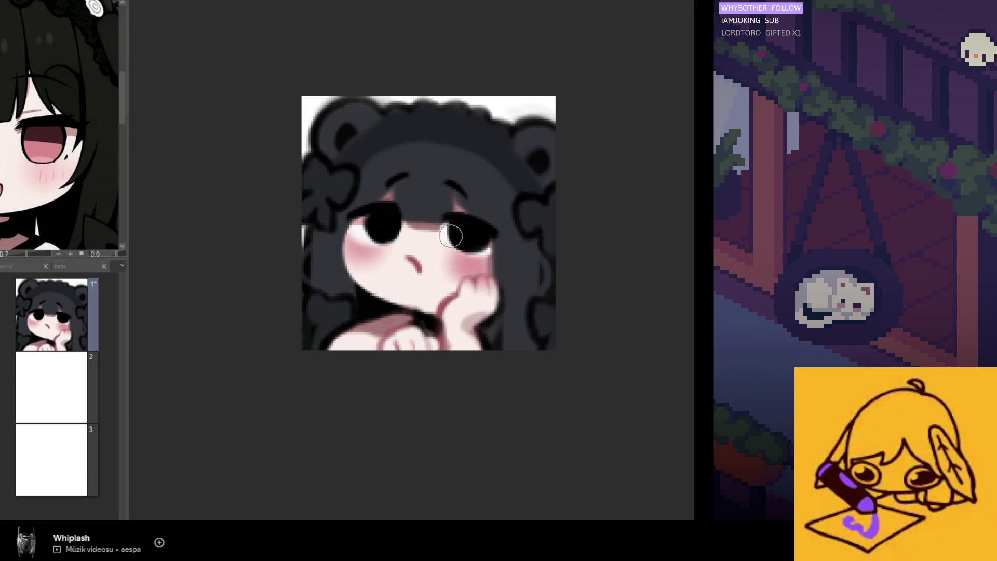
{"action": "scroll", "coordinate": [452, 235], "scroll_direction": "down", "scroll_amount": 3}
{"action": "scroll", "coordinate": [472, 253], "scroll_direction": "up", "scroll_amount": 3}
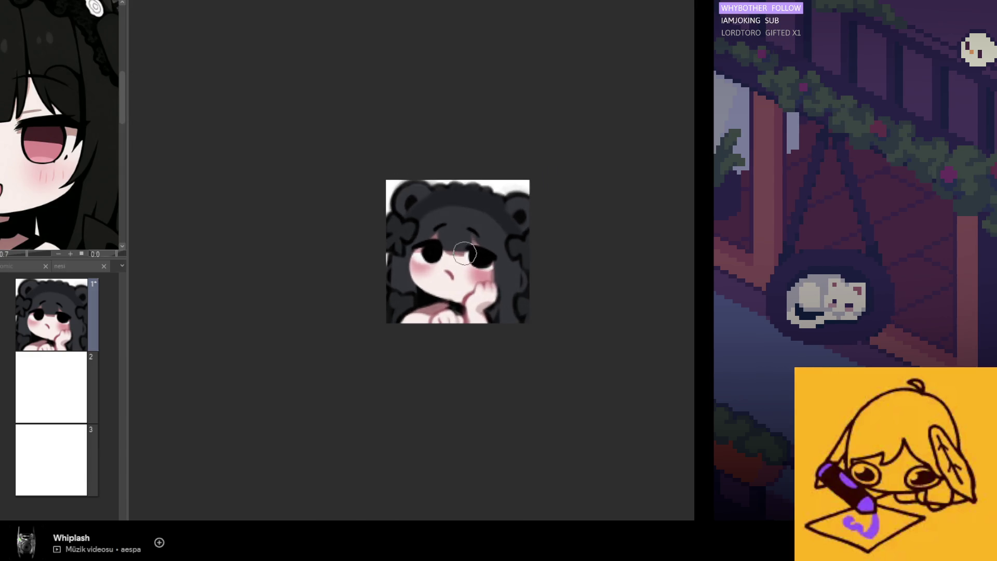
{"action": "scroll", "coordinate": [472, 252], "scroll_direction": "up", "scroll_amount": 1}
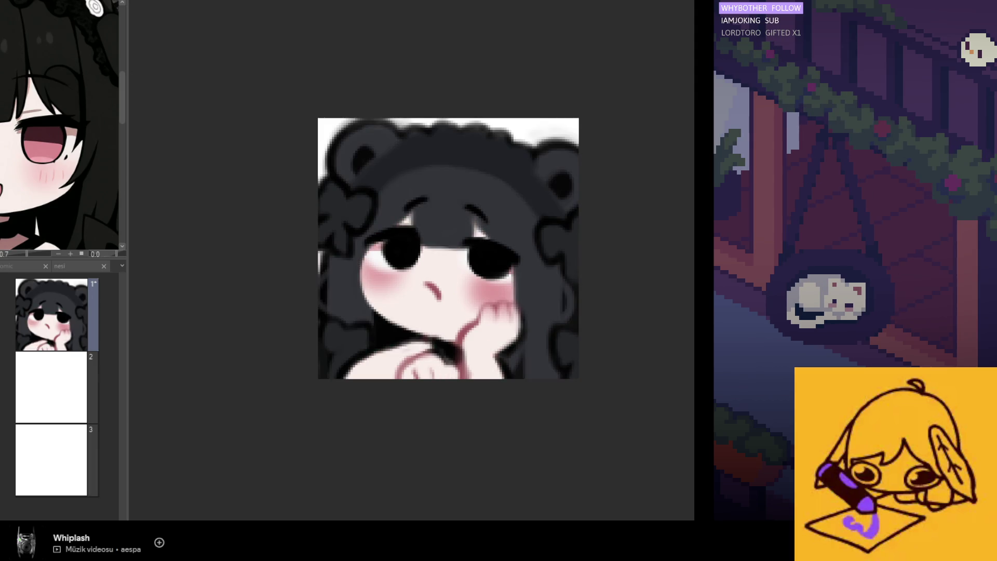
{"action": "scroll", "coordinate": [487, 267], "scroll_direction": "up", "scroll_amount": 3}
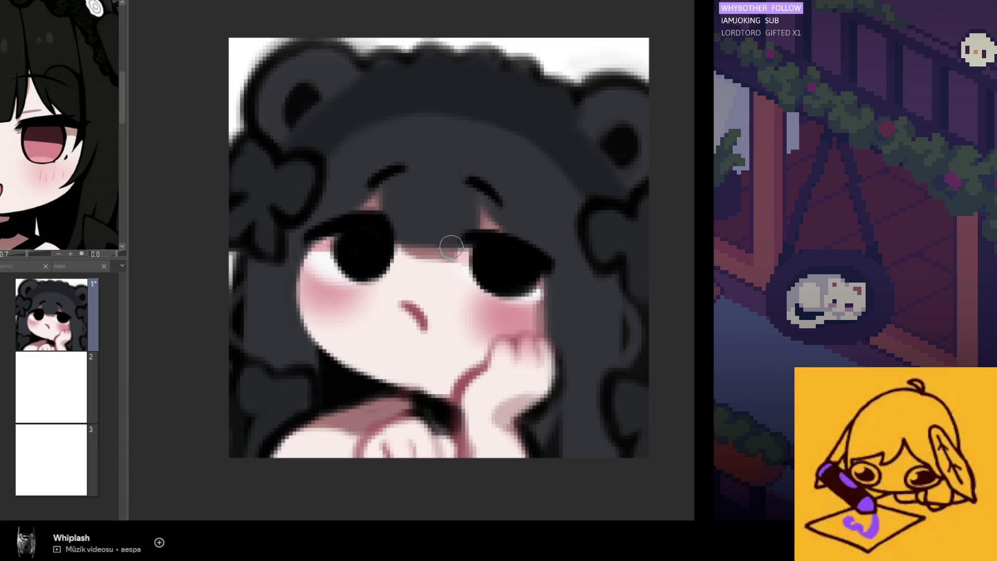
{"action": "scroll", "coordinate": [461, 261], "scroll_direction": "down", "scroll_amount": 3}
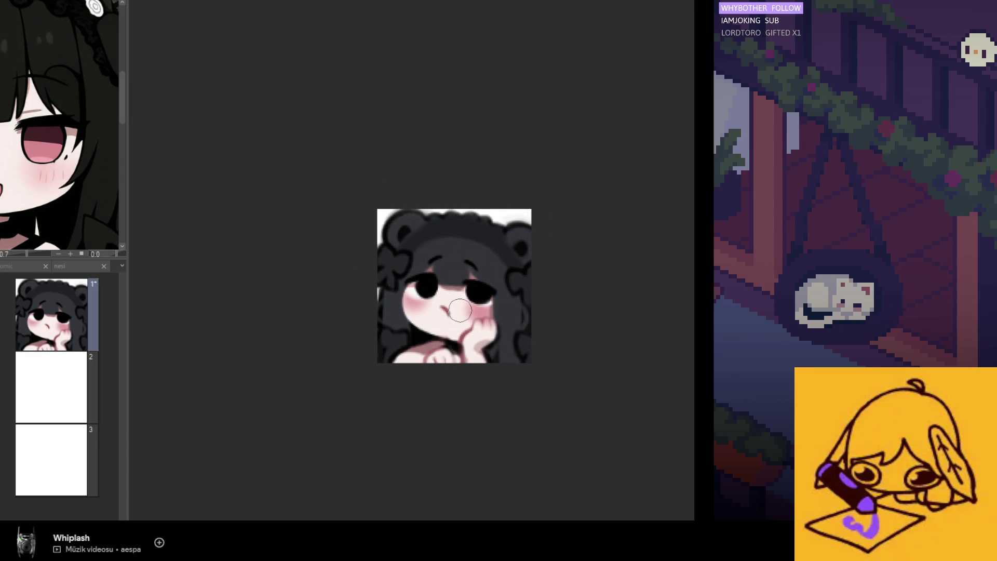
{"action": "scroll", "coordinate": [442, 292], "scroll_direction": "up", "scroll_amount": 2}
{"action": "scroll", "coordinate": [442, 292], "scroll_direction": "up", "scroll_amount": 1}
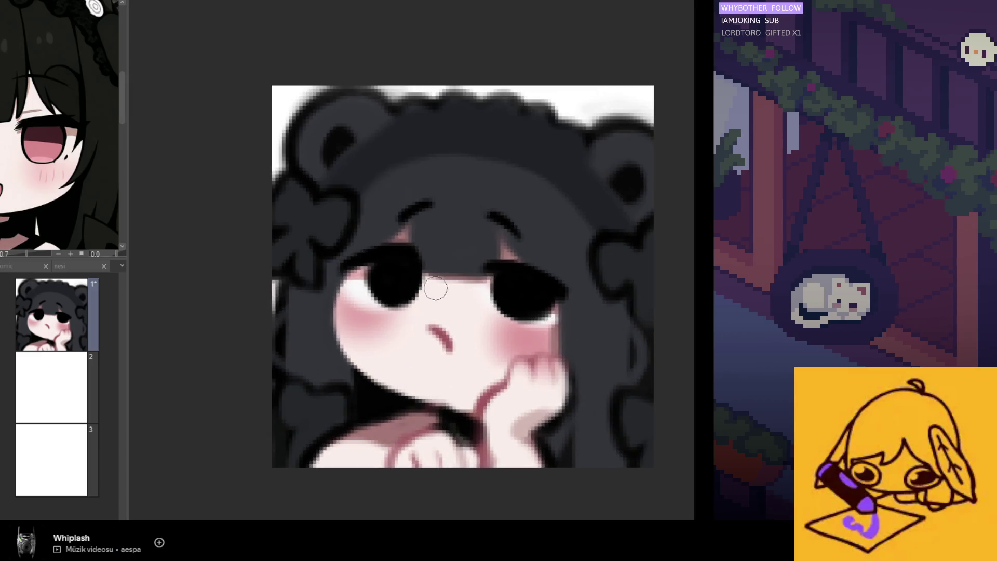
{"action": "scroll", "coordinate": [485, 321], "scroll_direction": "down", "scroll_amount": 2}
{"action": "scroll", "coordinate": [486, 321], "scroll_direction": "down", "scroll_amount": 2}
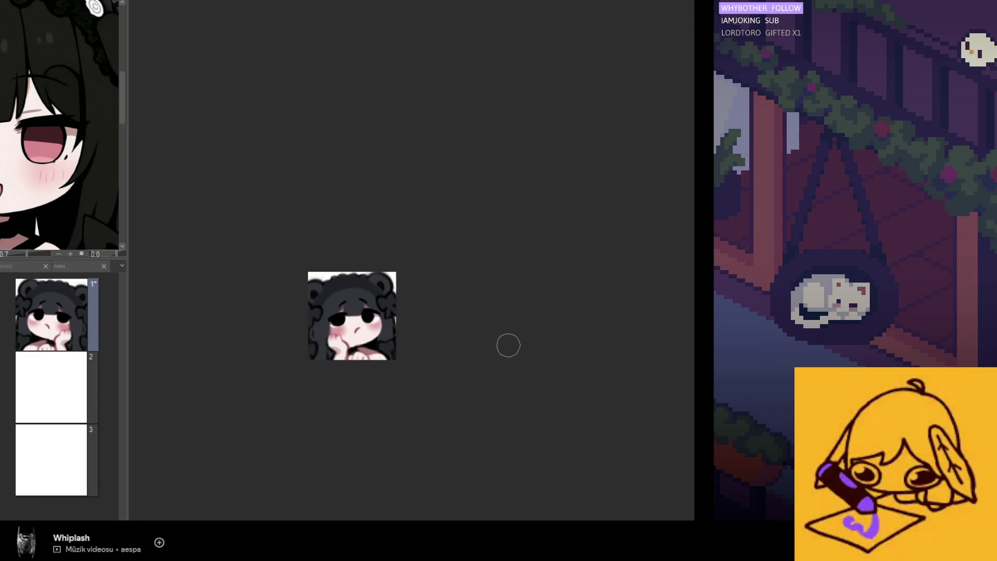
{"action": "scroll", "coordinate": [110, 179], "scroll_direction": "down", "scroll_amount": 3}
{"action": "scroll", "coordinate": [475, 321], "scroll_direction": "up", "scroll_amount": 3}
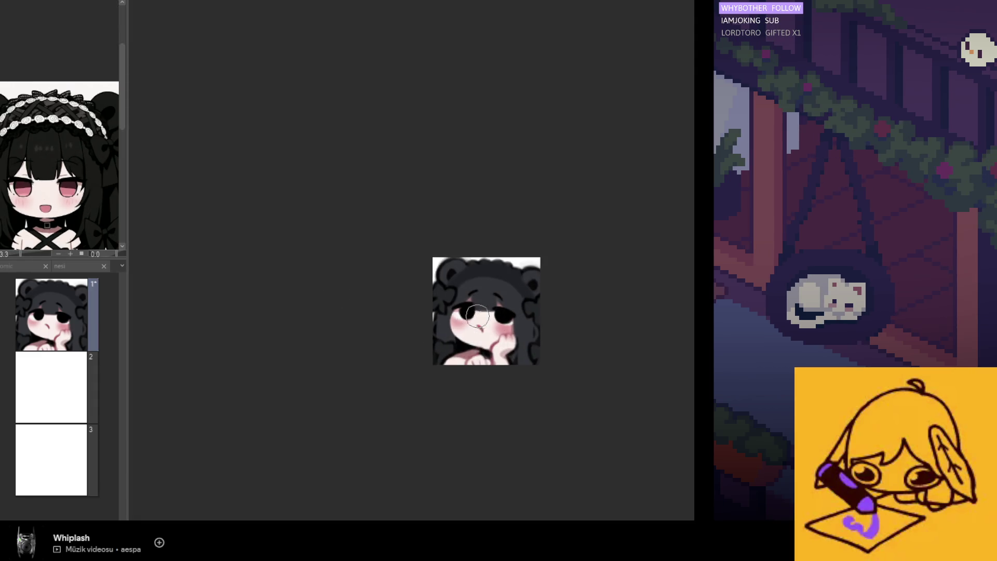
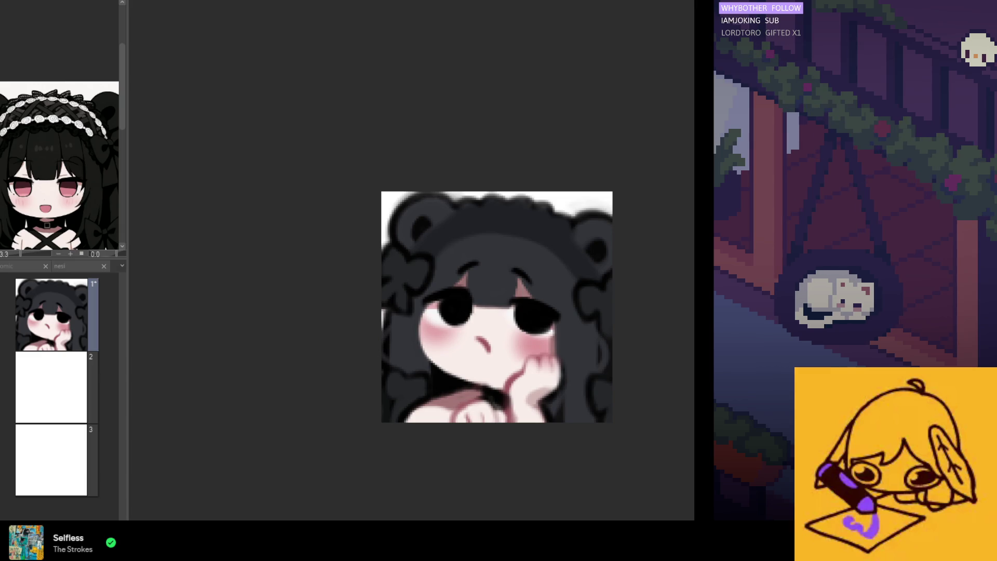
Paint a dark stroke extending the hair down the left cheek edge, then undo to compare the earlier version
{"action": "scroll", "coordinate": [524, 434], "scroll_direction": "down", "scroll_amount": 2}
{"action": "scroll", "coordinate": [523, 434], "scroll_direction": "up", "scroll_amount": 1}
{"action": "scroll", "coordinate": [525, 429], "scroll_direction": "down", "scroll_amount": 1}
{"action": "scroll", "coordinate": [533, 418], "scroll_direction": "up", "scroll_amount": 2}
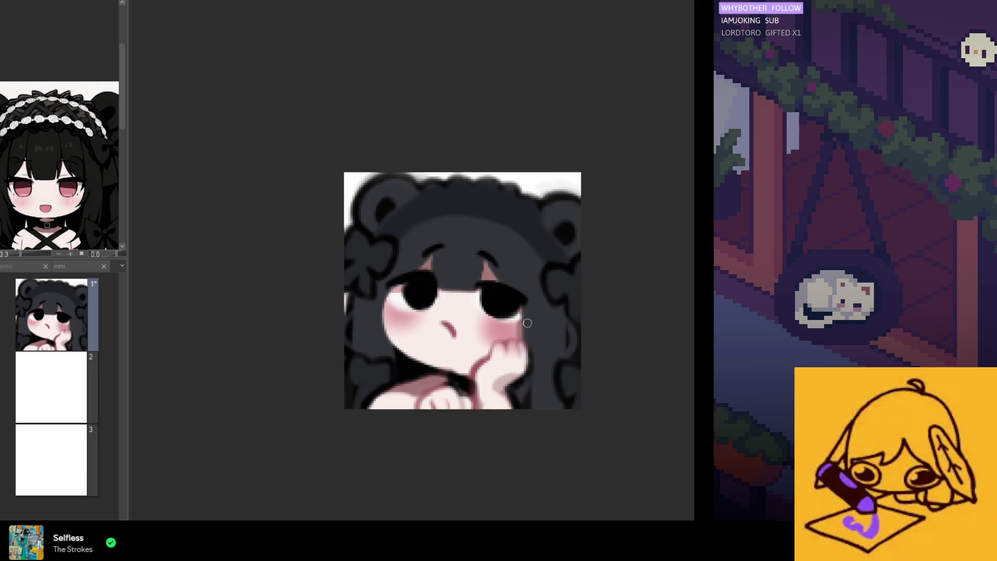
{"action": "scroll", "coordinate": [496, 343], "scroll_direction": "down", "scroll_amount": 5}
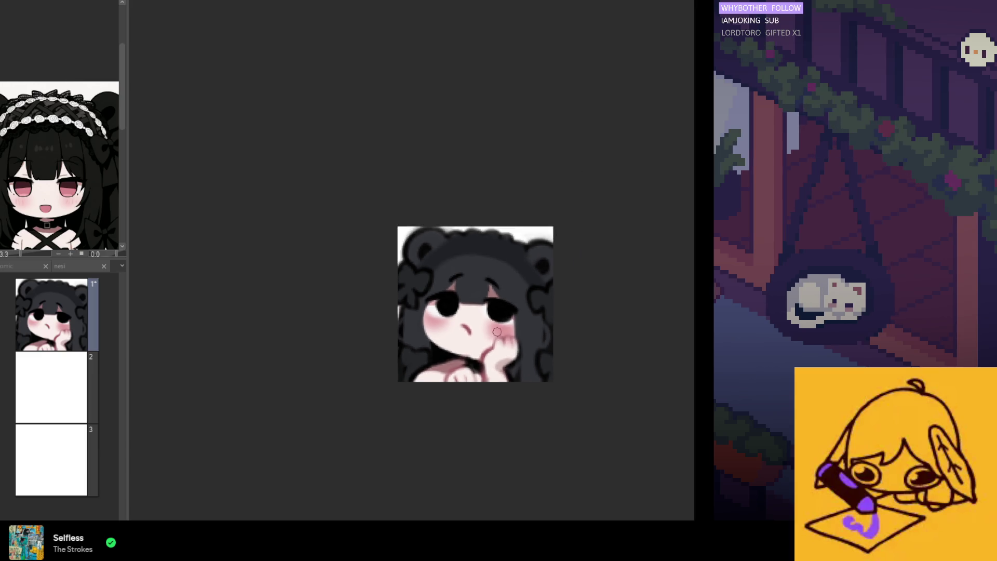
{"action": "scroll", "coordinate": [492, 380], "scroll_direction": "up", "scroll_amount": 5}
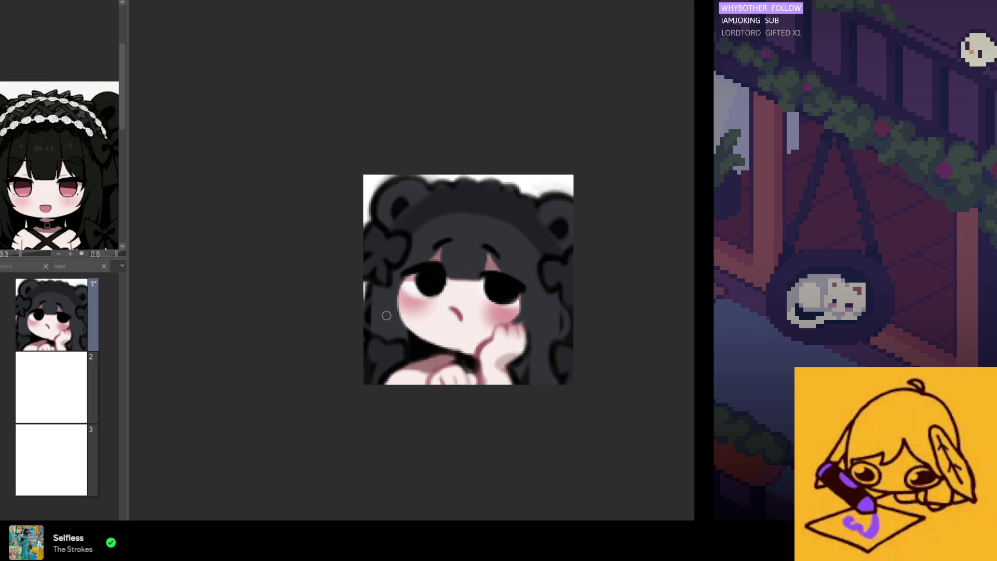
{"action": "left_click_drag", "start_coordinate": [396, 297], "coordinate": [410, 321]}
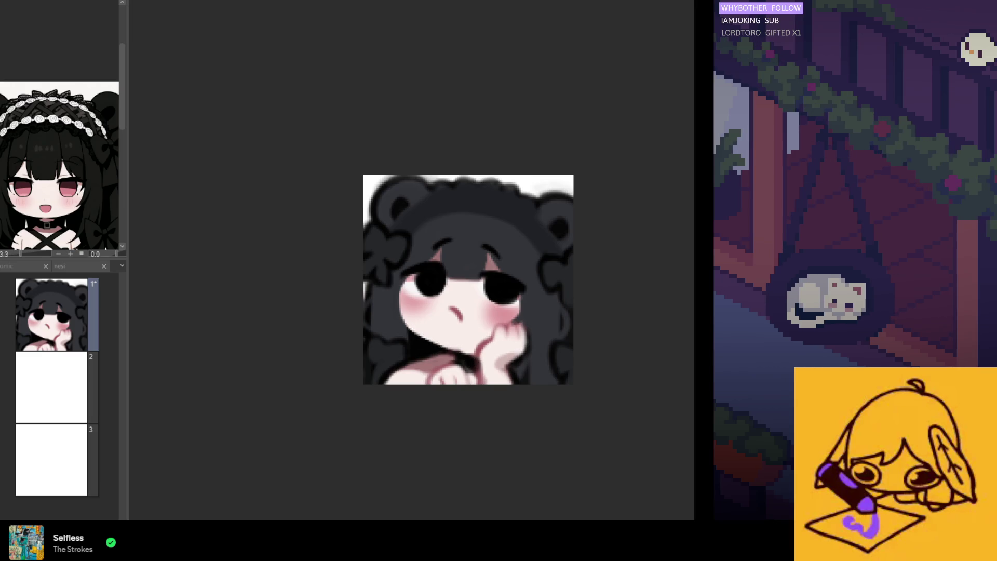
{"action": "scroll", "coordinate": [457, 356], "scroll_direction": "up", "scroll_amount": 1}
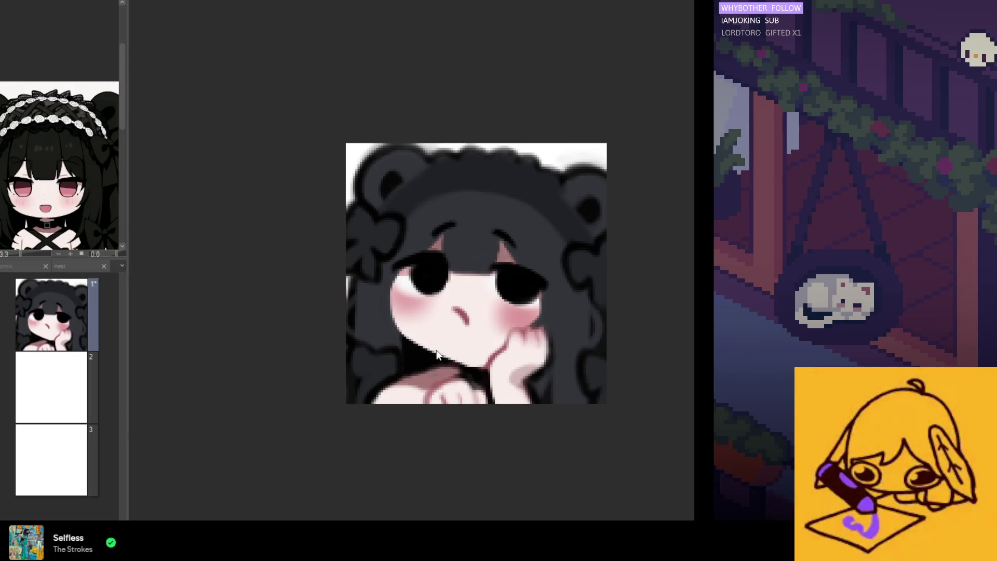
{"action": "key", "text": "ctrl+z"}
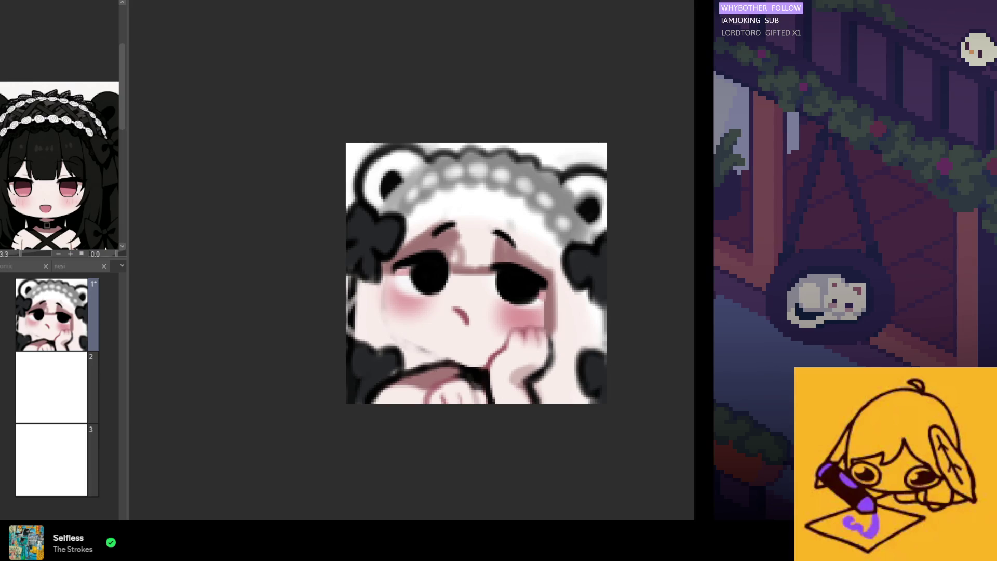
{"action": "key", "text": "ctrl+y"}
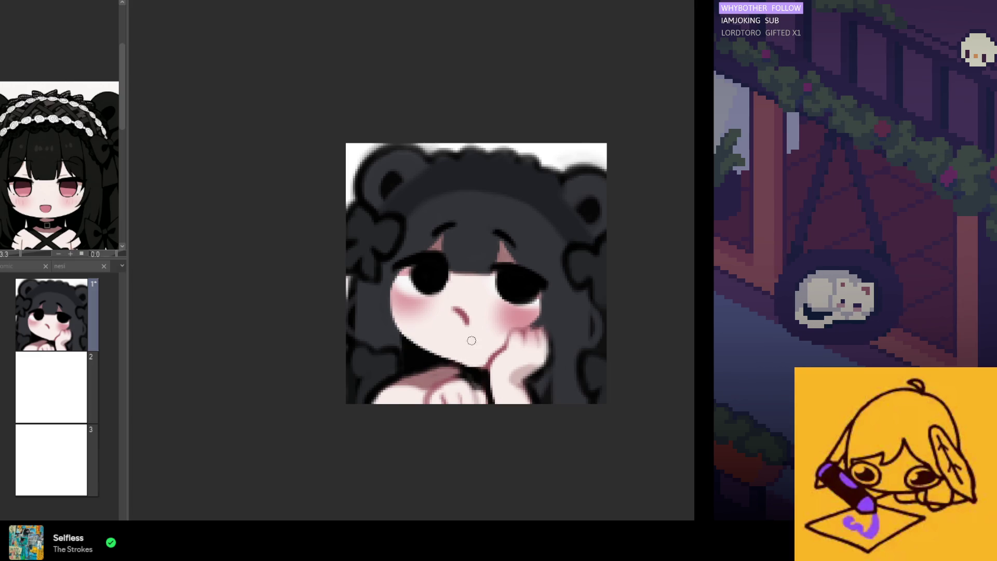
{"action": "key", "text": "h"}
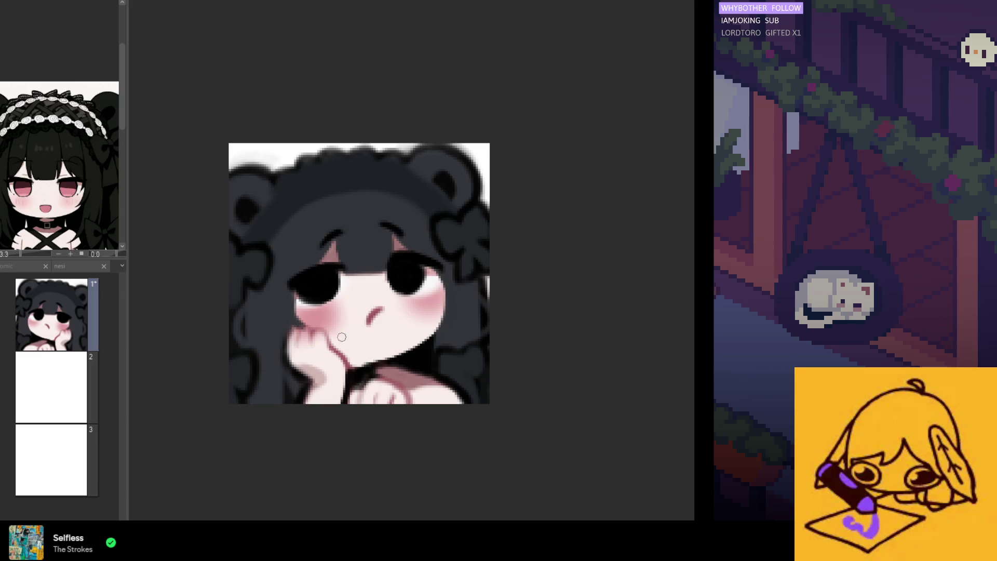
{"action": "key", "text": "h"}
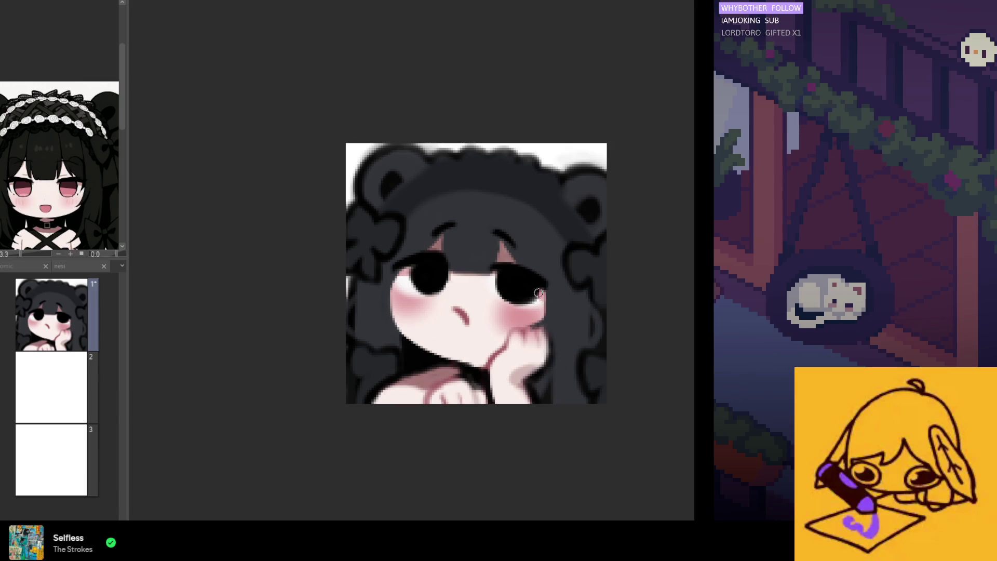
{"action": "key", "text": "h"}
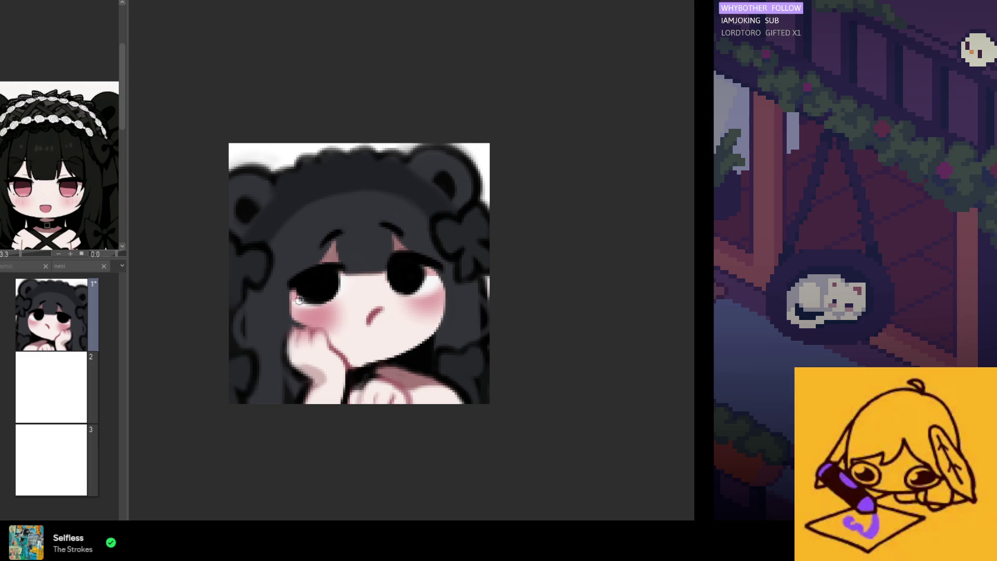
{"action": "key", "text": "h"}
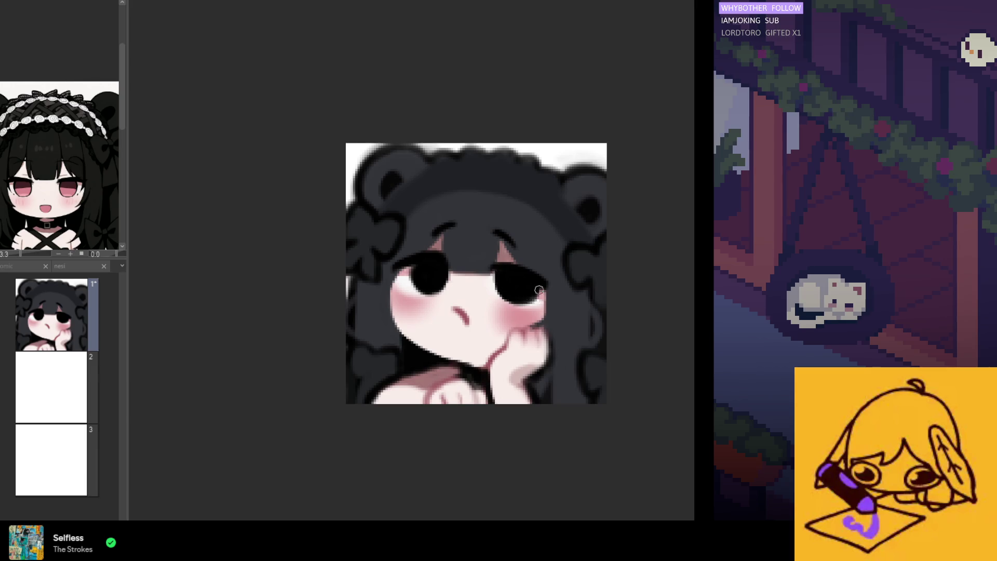
In the mirrored view, sample the eye's black and fill out the eye's shape, then sample the colour beside the mouth
{"action": "key", "text": "h"}
{"action": "left_click", "coordinate": [325, 281], "text": "alt"}
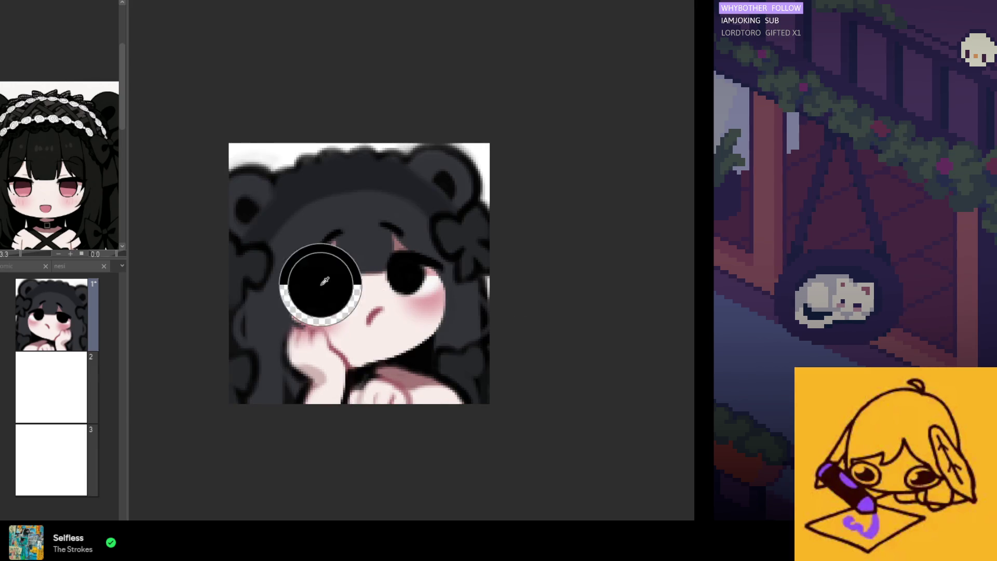
{"action": "mouse_move", "coordinate": [335, 287]}
{"action": "left_mouse_down"}
{"action": "mouse_move", "coordinate": [338, 279]}
{"action": "mouse_move", "coordinate": [312, 301]}
{"action": "mouse_move", "coordinate": [328, 300]}
{"action": "left_mouse_up"}
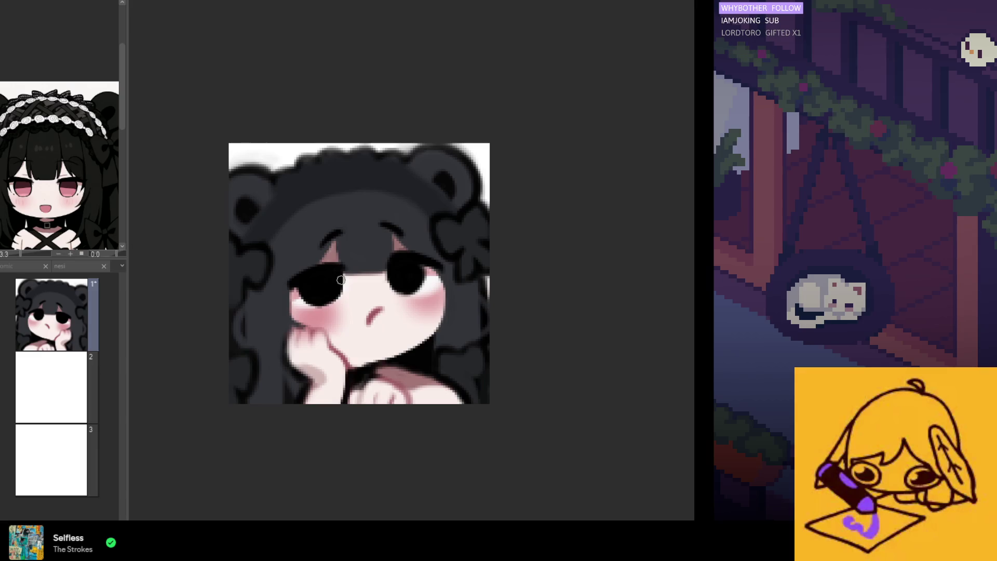
{"action": "left_click", "coordinate": [373, 316], "text": "alt"}
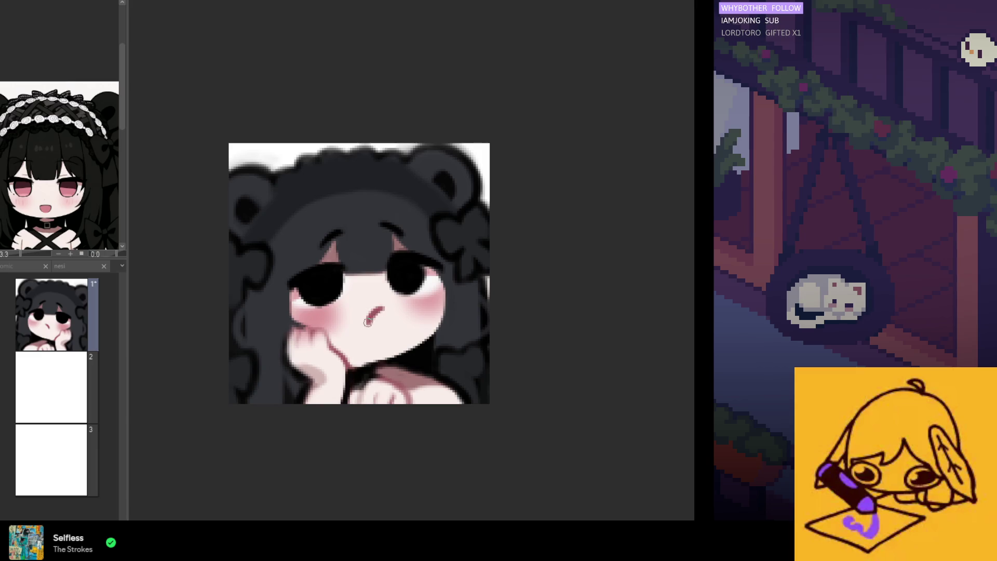
Toggle horizontal flip back and forth with H to compare the face, ending in normal orientation
{"action": "key", "text": "h"}
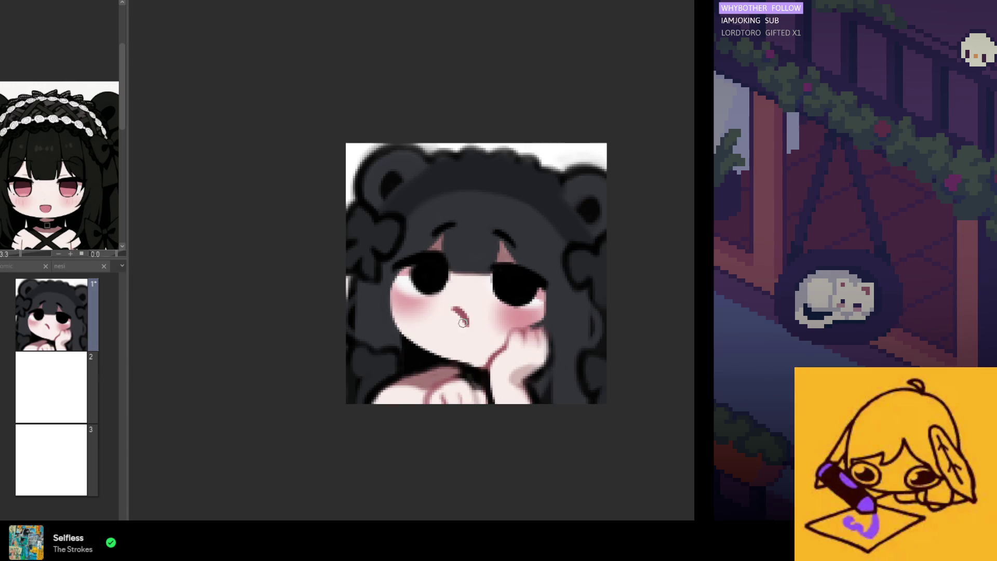
{"action": "key", "text": "h"}
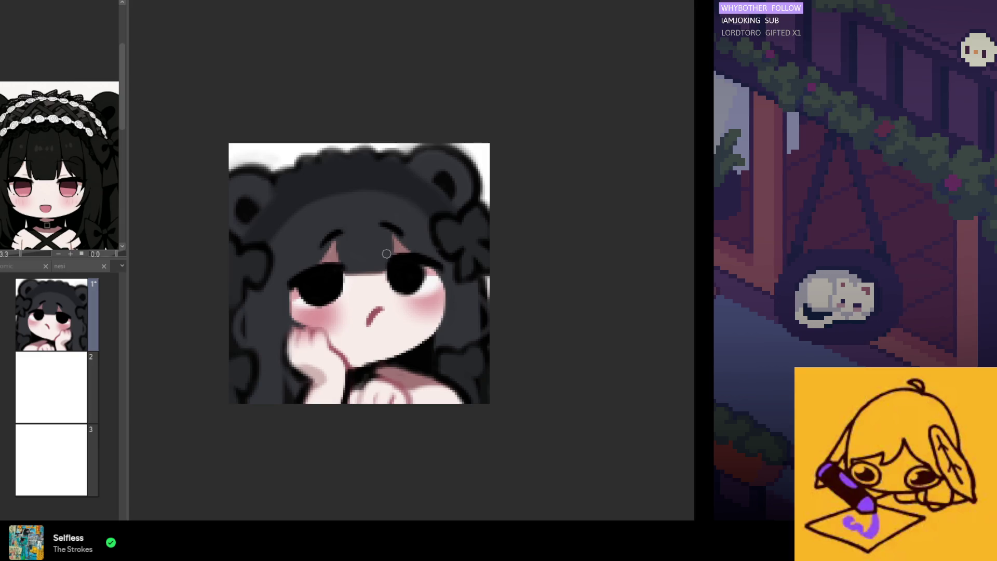
{"action": "key", "text": "h"}
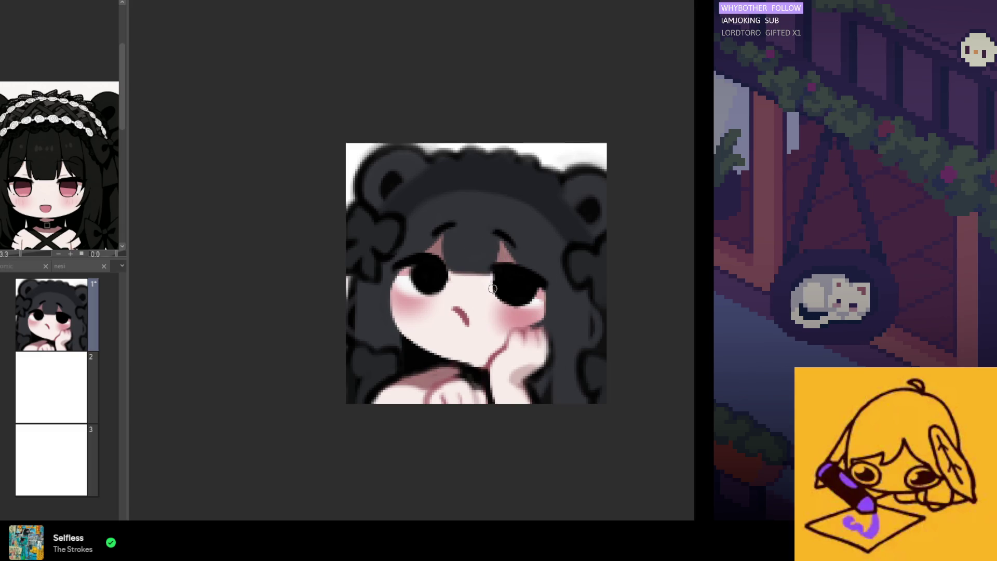
{"action": "key", "text": "h"}
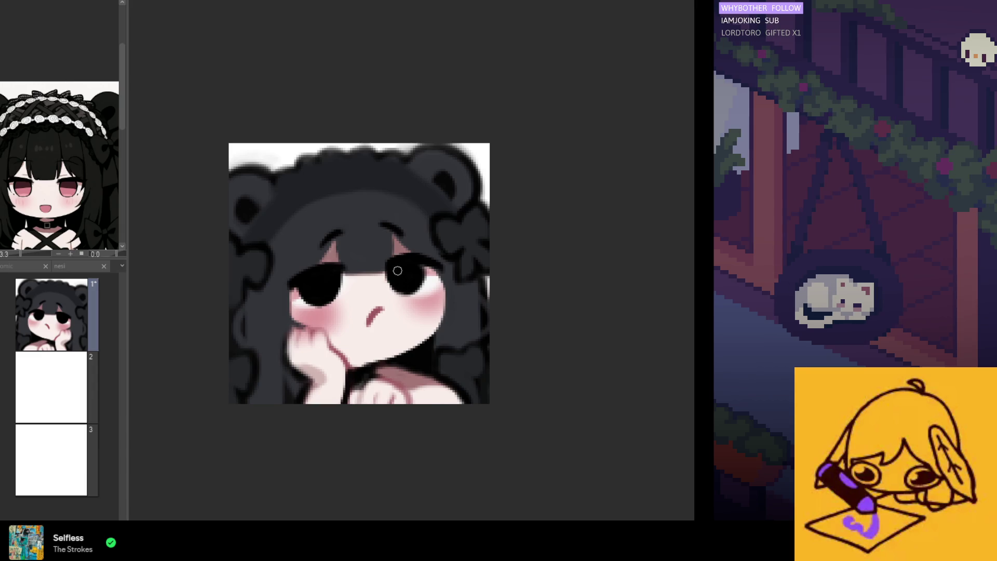
{"action": "key", "text": "h"}
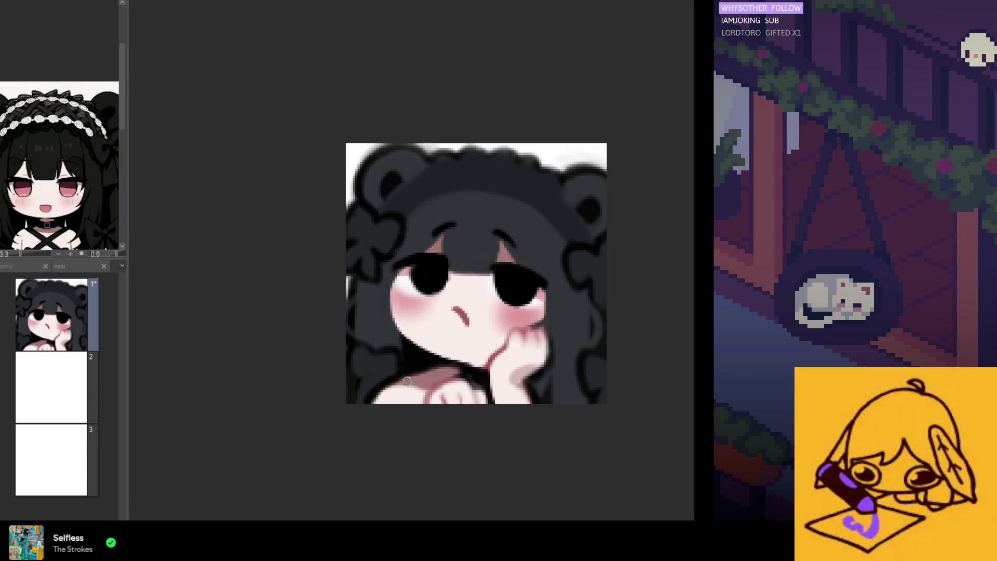
{"action": "scroll", "coordinate": [386, 344], "scroll_direction": "down", "scroll_amount": 2}
{"action": "scroll", "coordinate": [374, 341], "scroll_direction": "up", "scroll_amount": 3}
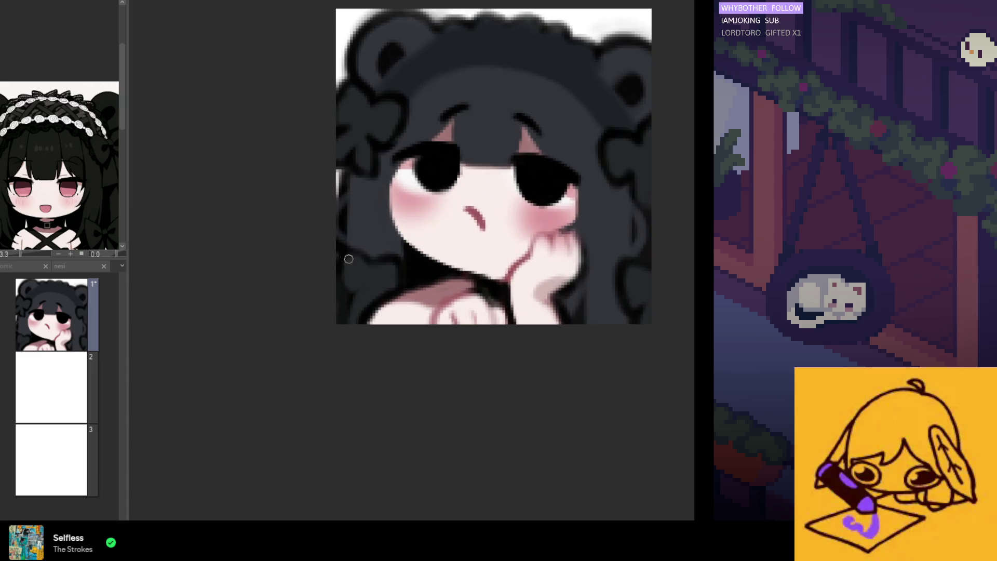
{"action": "key", "text": "ctrl+z"}
{"action": "key", "text": "ctrl+y"}
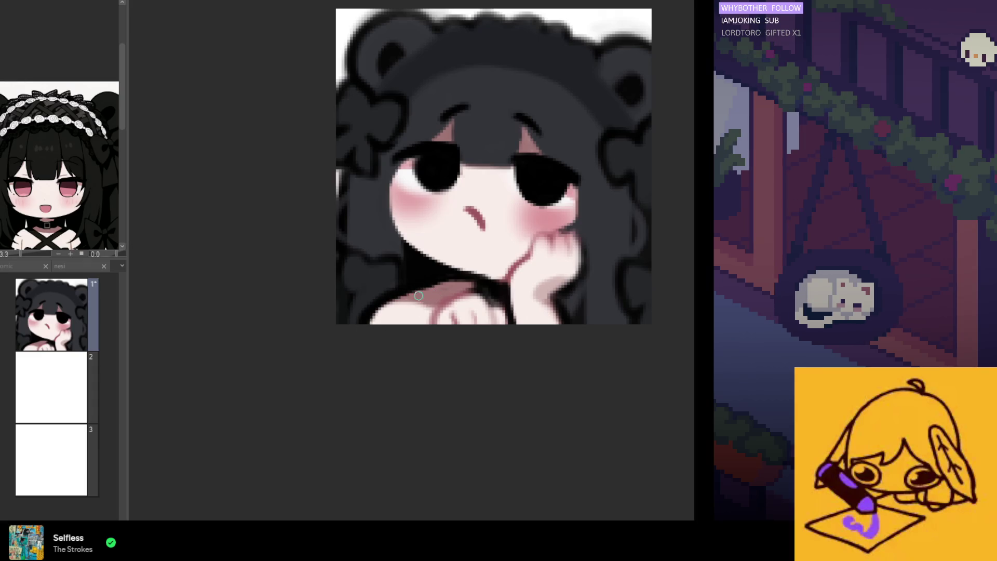
{"action": "scroll", "coordinate": [393, 301], "scroll_direction": "down", "scroll_amount": 5}
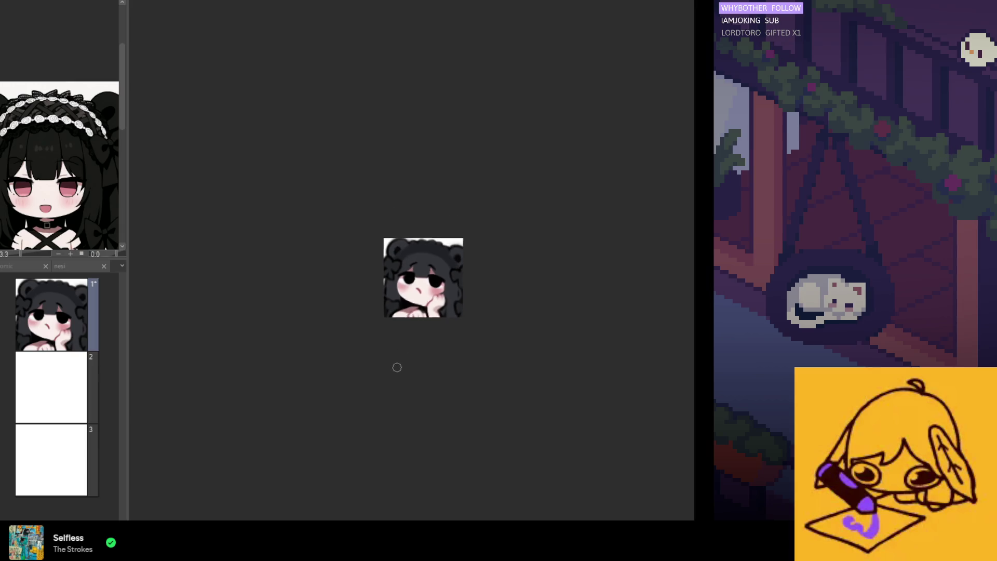
{"action": "scroll", "coordinate": [421, 300], "scroll_direction": "up", "scroll_amount": 5}
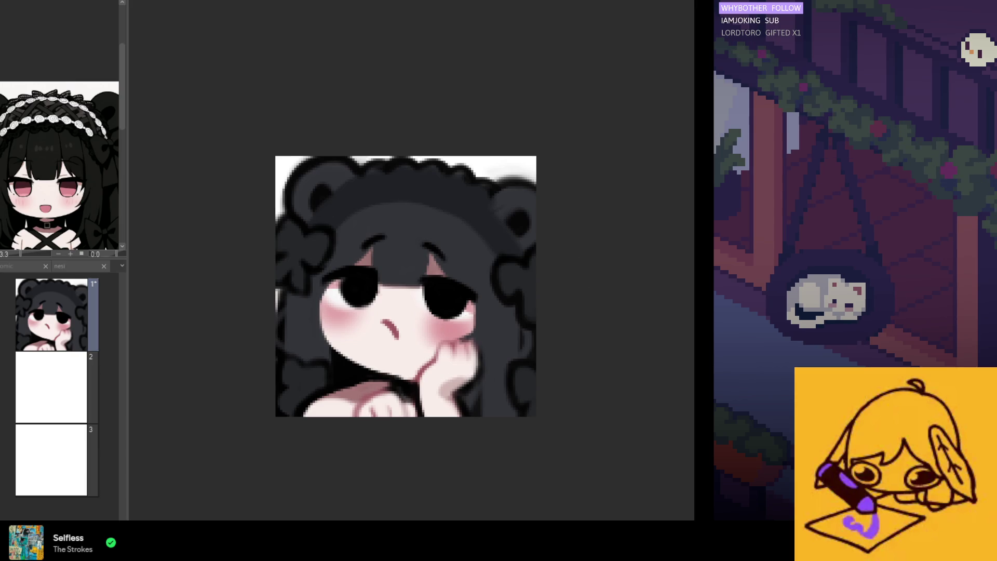
Dab a first row of white dots along the dark headband, out to its right end
{"action": "left_click", "coordinate": [370, 194]}
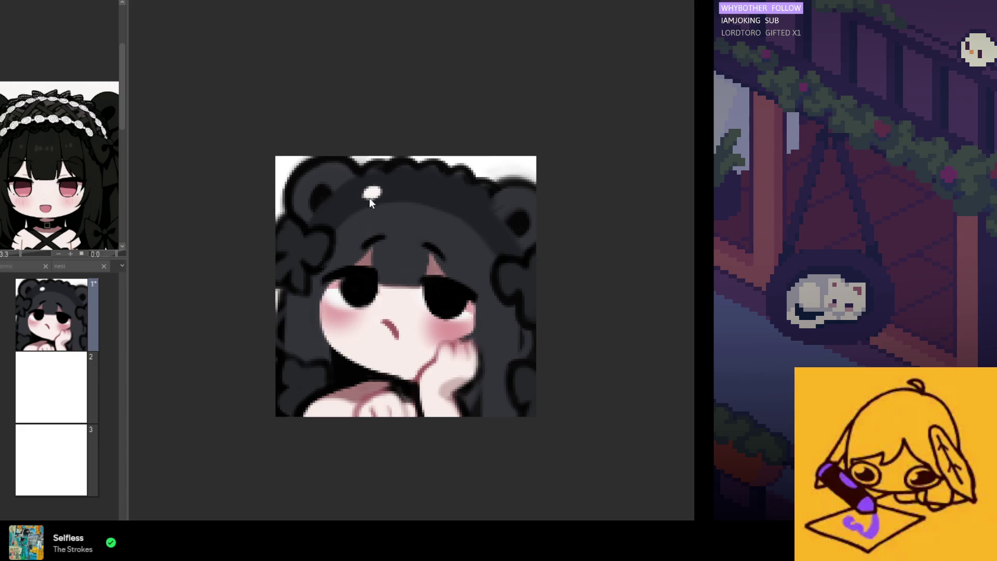
{"action": "left_click", "coordinate": [369, 192]}
{"action": "left_click", "coordinate": [343, 208]}
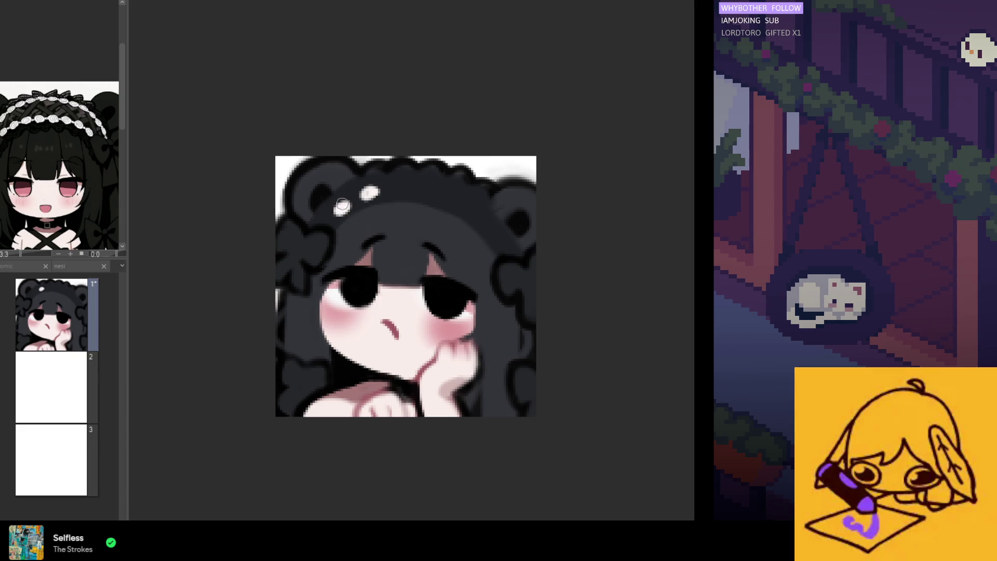
{"action": "left_click", "coordinate": [401, 193]}
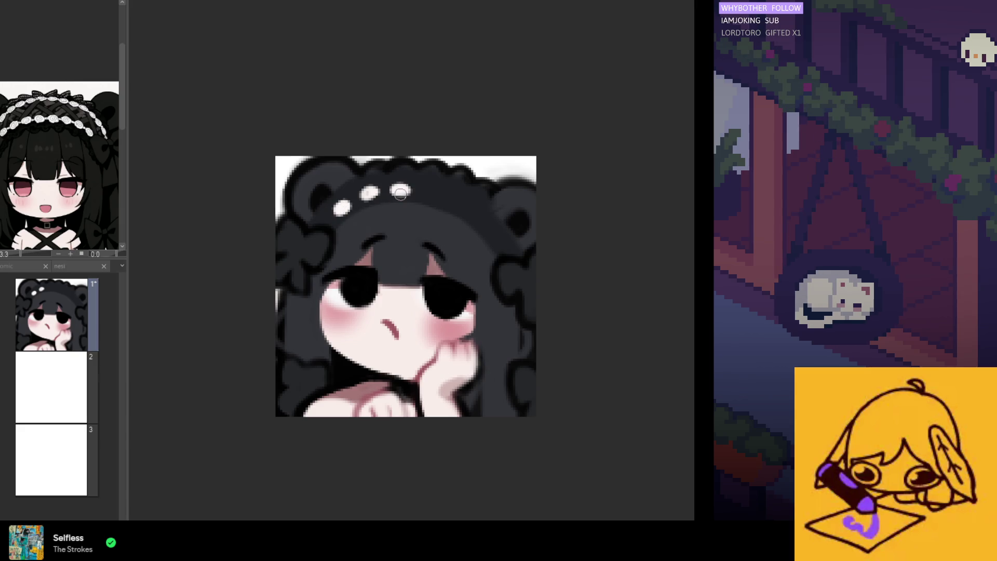
{"action": "left_click", "coordinate": [398, 190]}
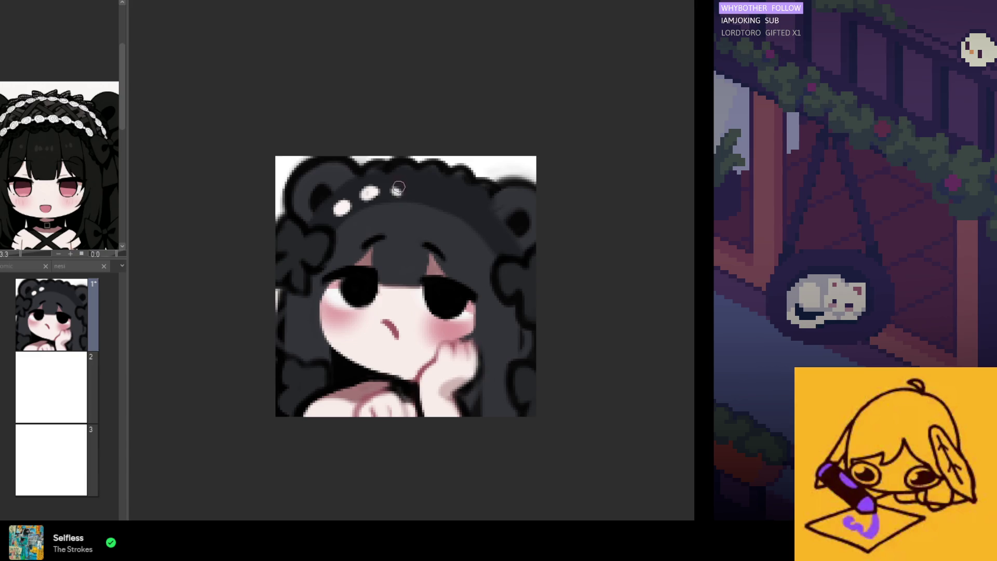
{"action": "left_click", "coordinate": [432, 197]}
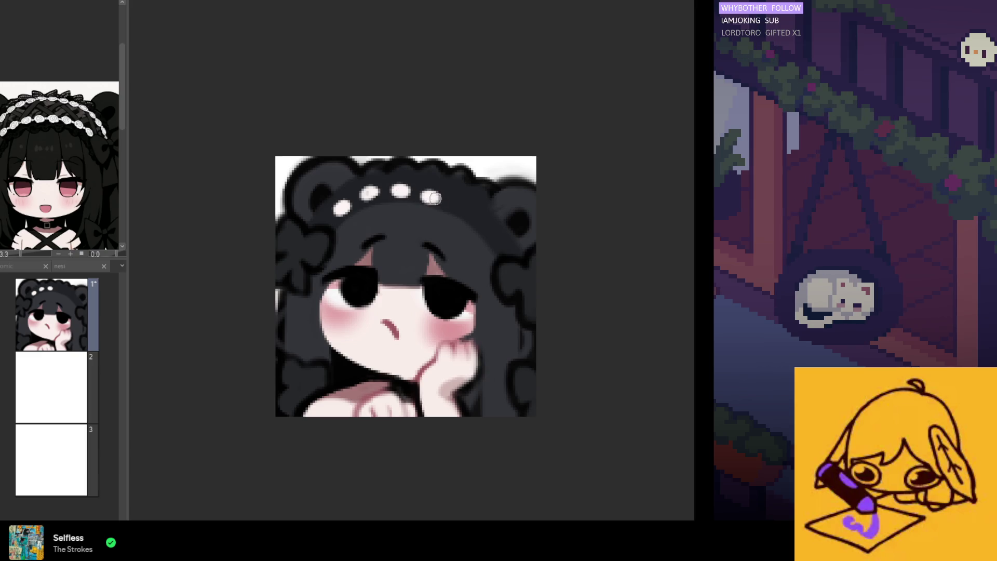
{"action": "left_click", "coordinate": [429, 195]}
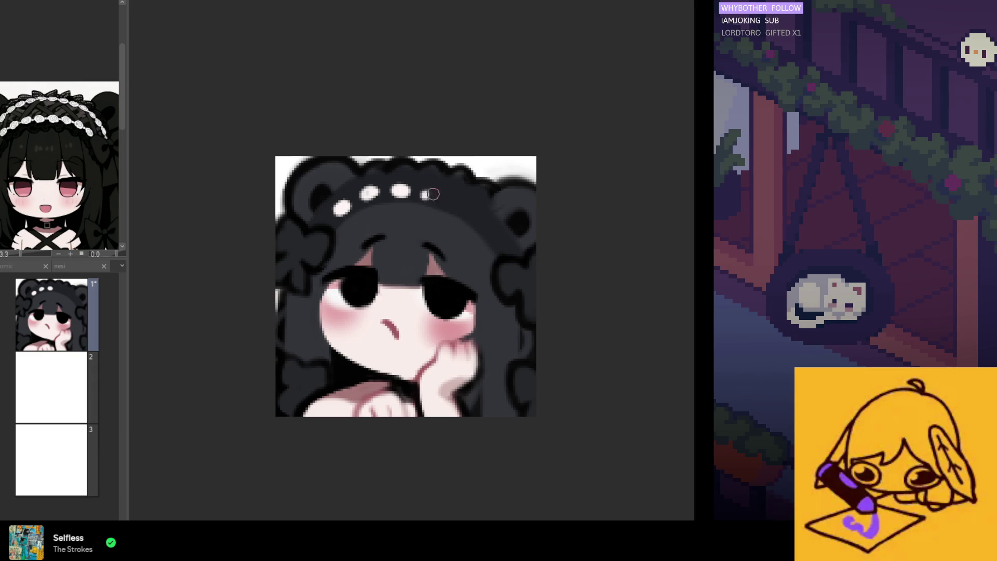
{"action": "left_click", "coordinate": [464, 210]}
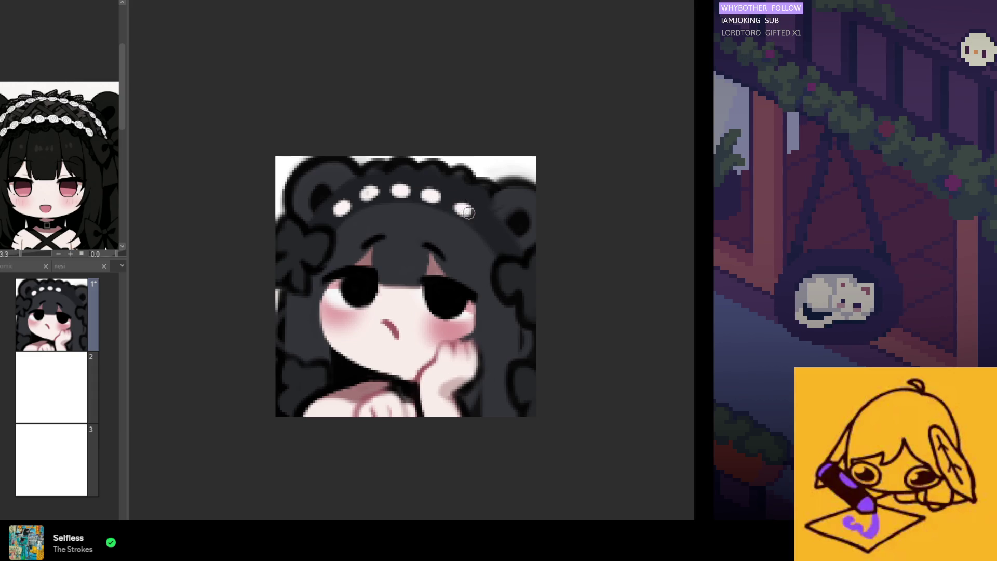
{"action": "left_click", "coordinate": [489, 228]}
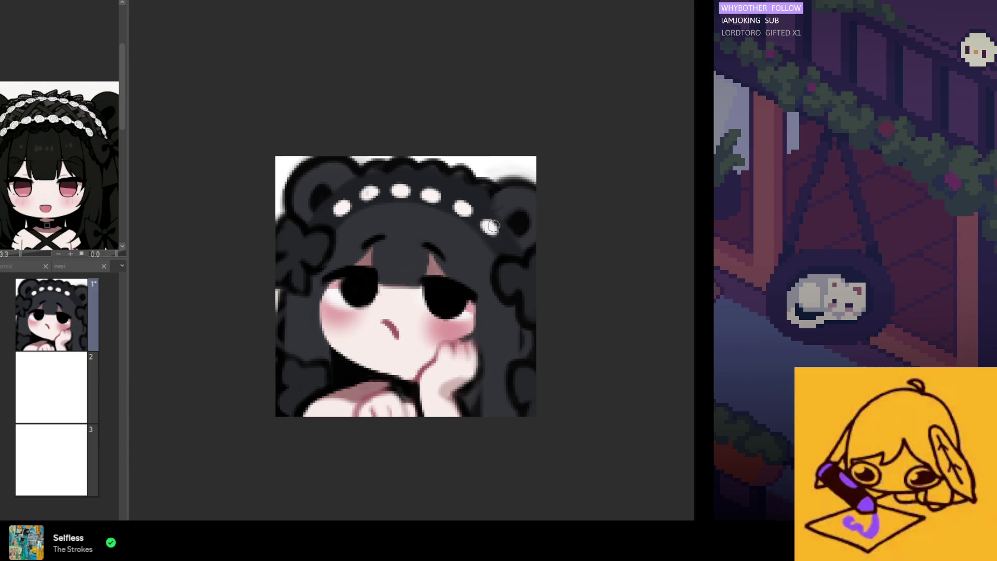
Add a second row of light dots, undoing misplaced ones at the left end and repainting them
{"action": "left_click", "coordinate": [367, 172]}
{"action": "left_click", "coordinate": [345, 185]}
{"action": "left_click", "coordinate": [319, 209]}
{"action": "key", "text": "ctrl+z"}
{"action": "key", "text": "ctrl+z"}
{"action": "key", "text": "ctrl+z"}
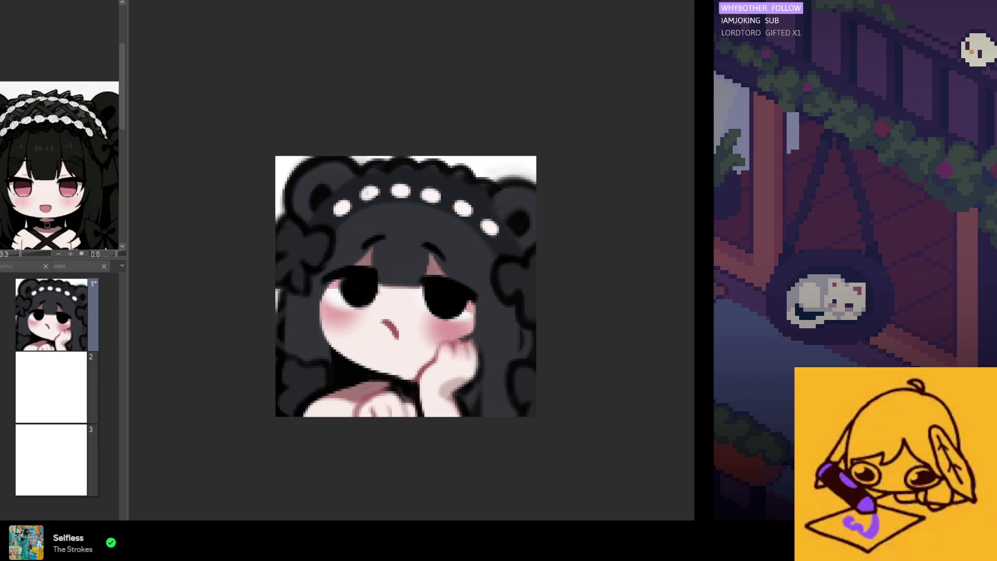
{"action": "left_click_drag", "start_coordinate": [318, 209], "coordinate": [317, 205]}
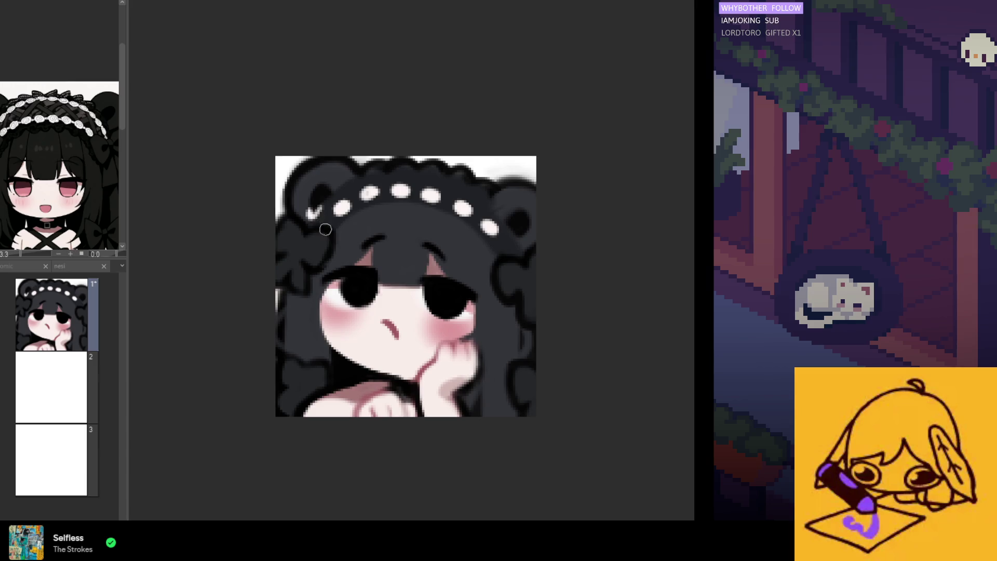
{"action": "key", "text": "ctrl+z"}
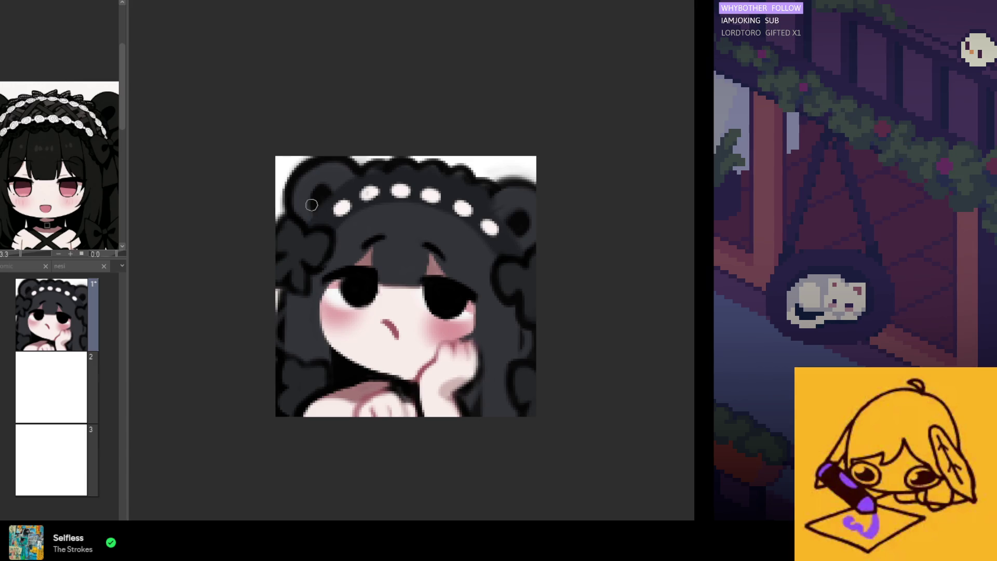
{"action": "mouse_move", "coordinate": [313, 208]}
{"action": "left_mouse_down"}
{"action": "mouse_move", "coordinate": [312, 217]}
{"action": "mouse_move", "coordinate": [351, 177]}
{"action": "mouse_move", "coordinate": [409, 165]}
{"action": "mouse_move", "coordinate": [492, 202]}
{"action": "left_mouse_up"}
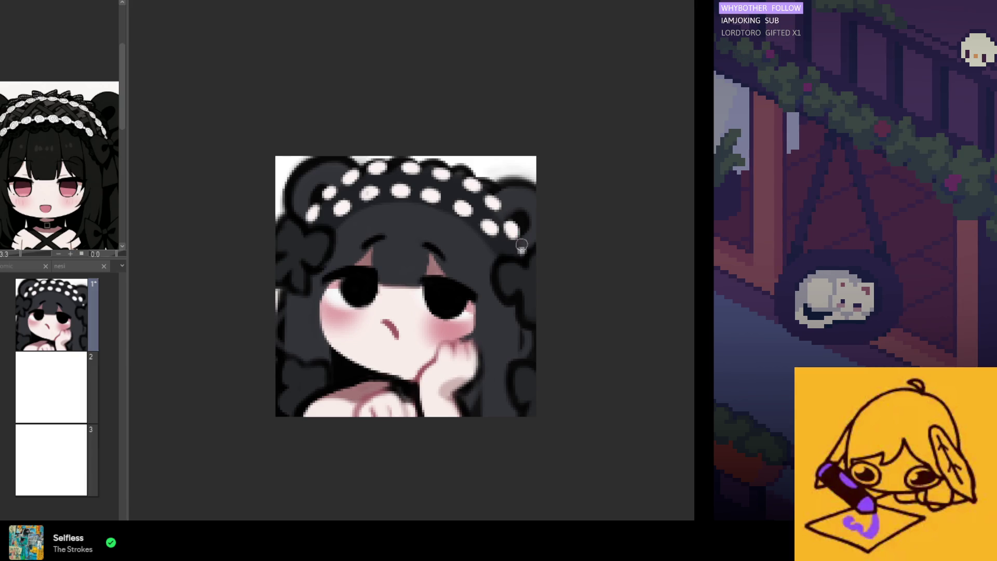
{"action": "scroll", "coordinate": [511, 214], "scroll_direction": "down", "scroll_amount": 2}
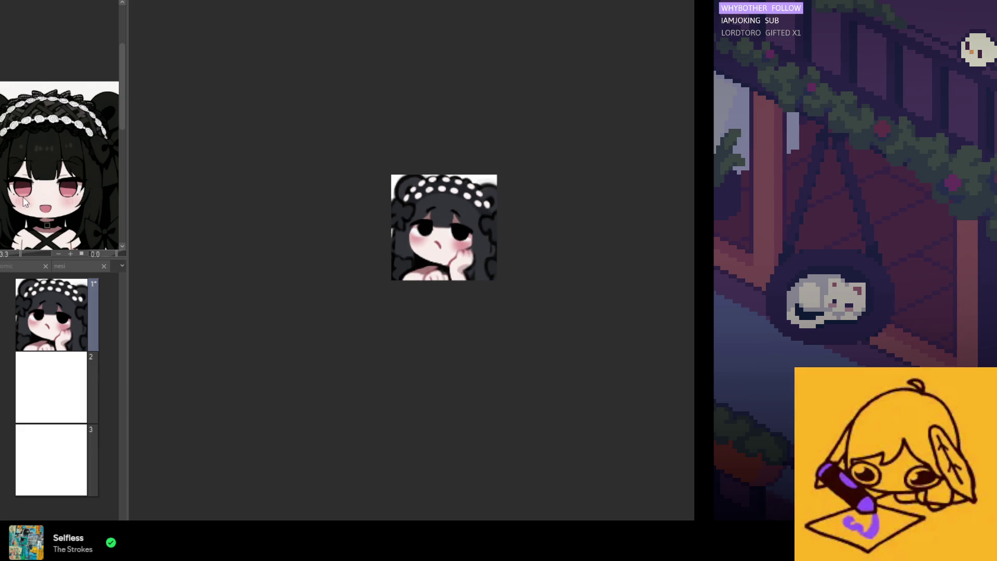
Zoom around the headband and enlarge the brush sharply with ] for tinting the end dots
{"action": "scroll", "coordinate": [321, 218], "scroll_direction": "down", "scroll_amount": 1}
{"action": "scroll", "coordinate": [427, 188], "scroll_direction": "up", "scroll_amount": 3}
{"action": "scroll", "coordinate": [427, 188], "scroll_direction": "up", "scroll_amount": 1}
{"action": "scroll", "coordinate": [427, 217], "scroll_direction": "down", "scroll_amount": 2}
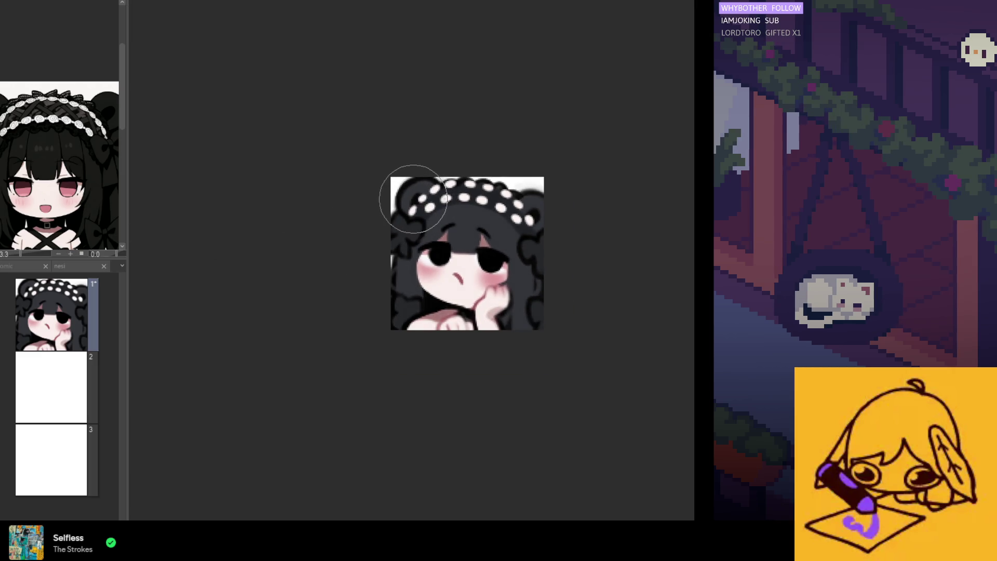
{"action": "key", "text": "bracketright"}
{"action": "key", "text": "bracketright"}
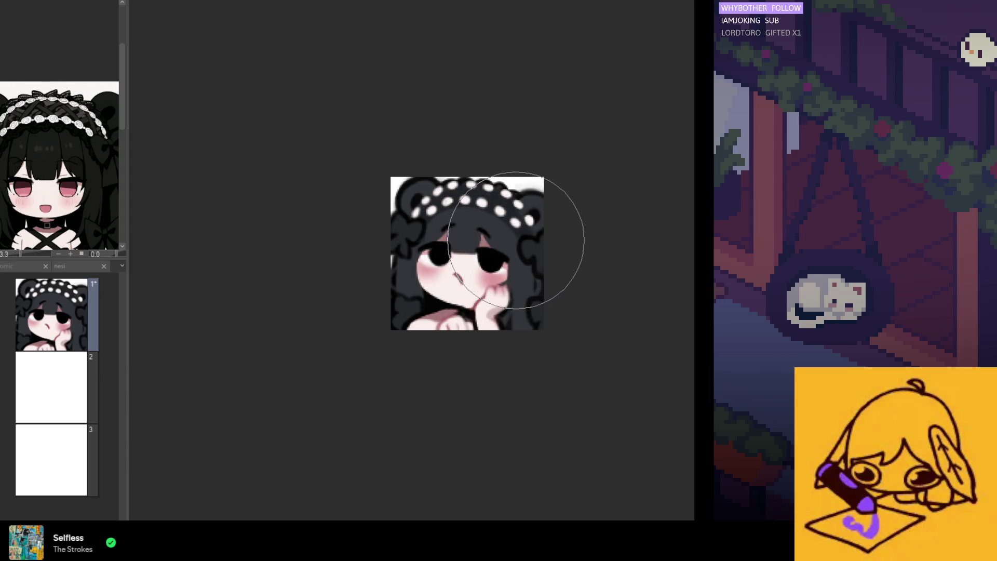
{"action": "scroll", "coordinate": [526, 225], "scroll_direction": "down", "scroll_amount": 3}
{"action": "scroll", "coordinate": [489, 209], "scroll_direction": "up", "scroll_amount": 1}
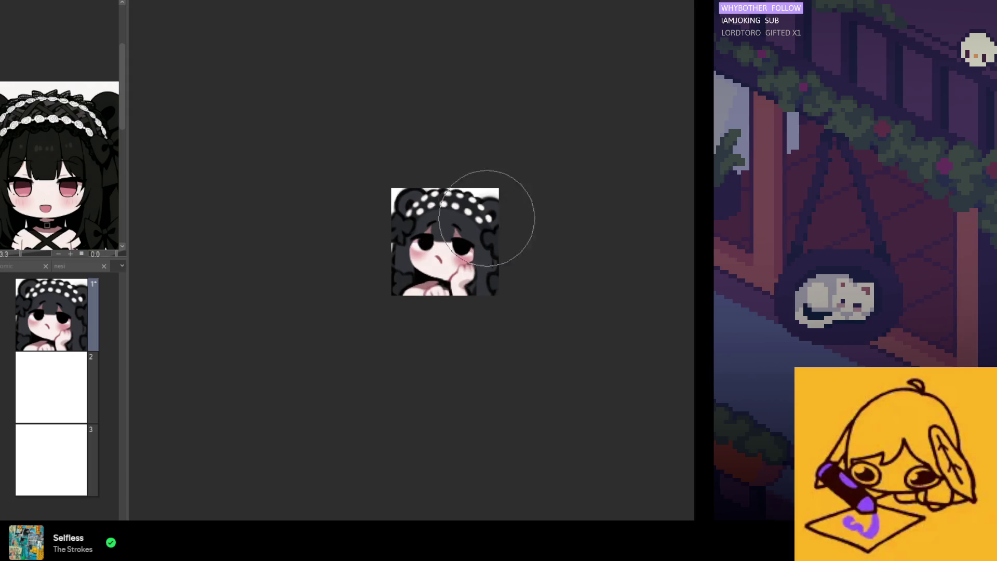
{"action": "scroll", "coordinate": [376, 204], "scroll_direction": "up", "scroll_amount": 1}
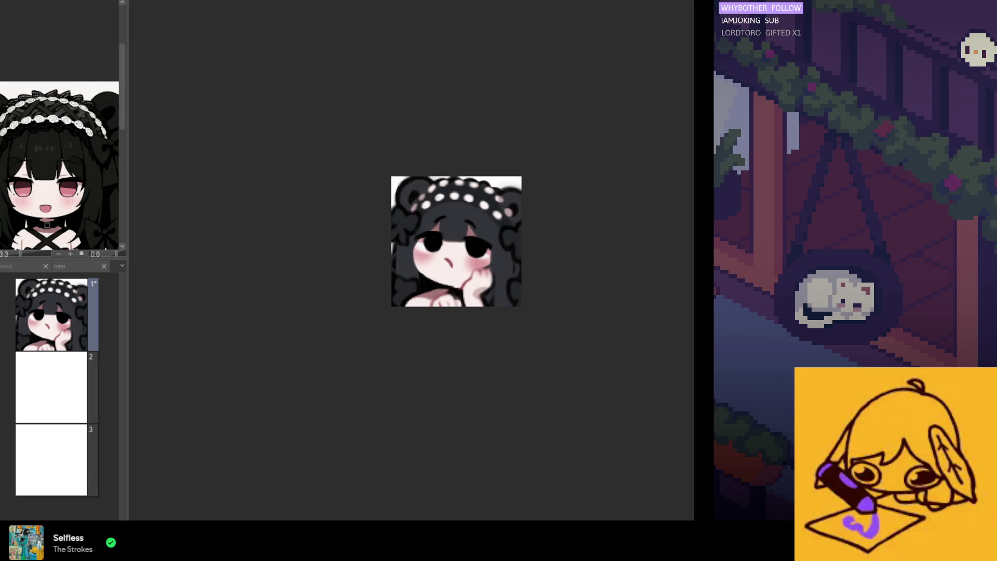
{"action": "scroll", "coordinate": [504, 204], "scroll_direction": "up", "scroll_amount": 5}
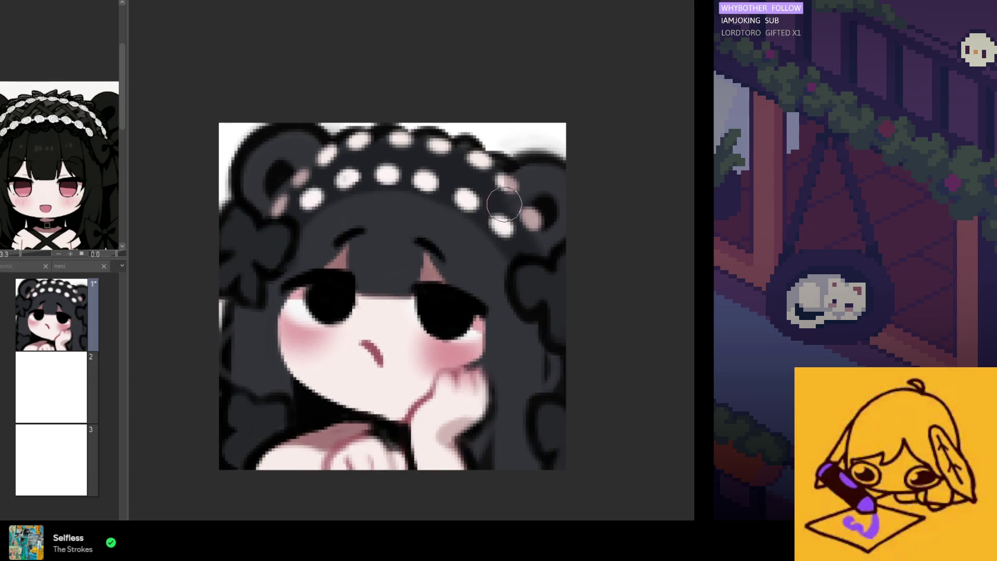
{"action": "scroll", "coordinate": [527, 218], "scroll_direction": "up", "scroll_amount": 1}
{"action": "scroll", "coordinate": [502, 222], "scroll_direction": "down", "scroll_amount": 3}
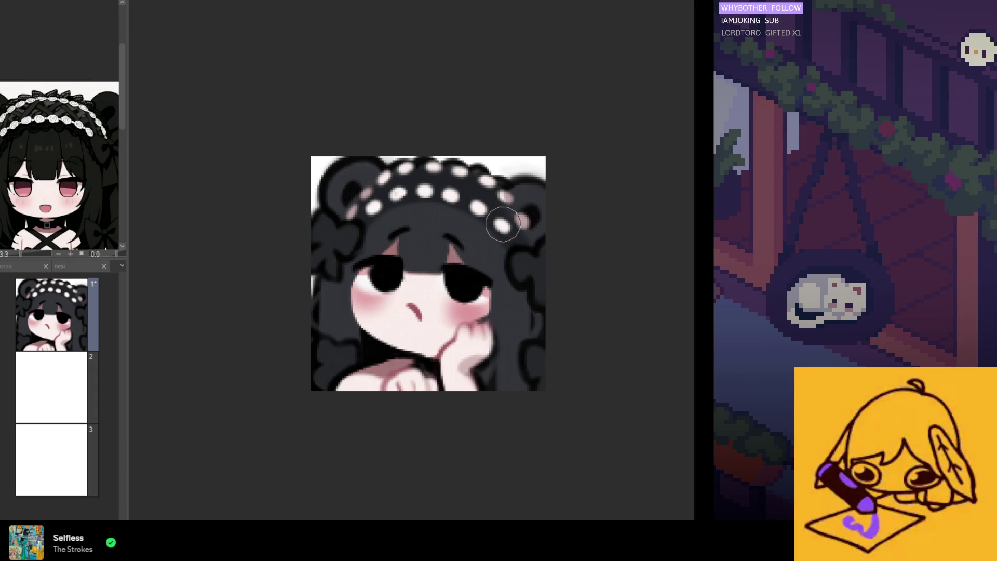
{"action": "scroll", "coordinate": [511, 222], "scroll_direction": "up", "scroll_amount": 4}
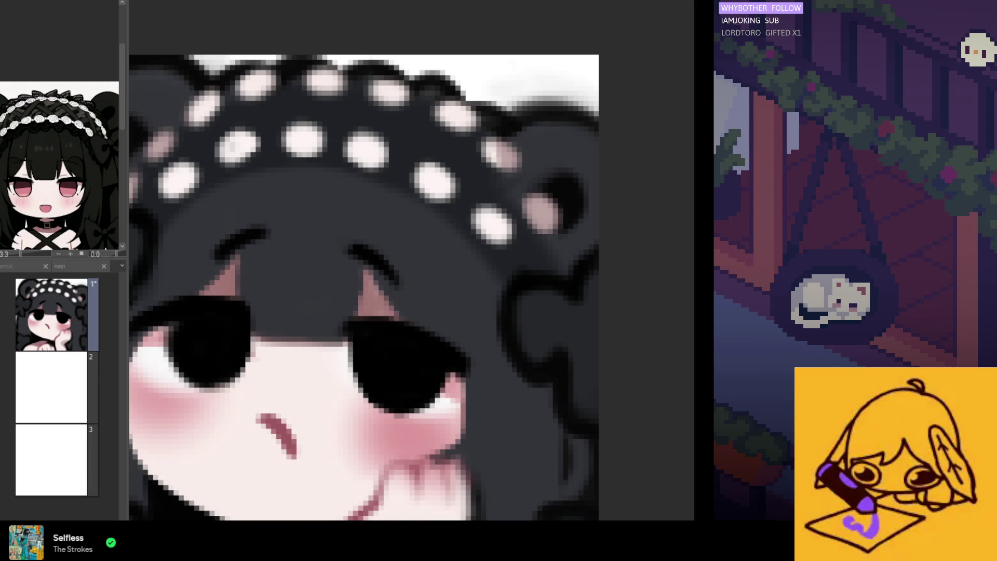
{"action": "scroll", "coordinate": [486, 222], "scroll_direction": "down", "scroll_amount": 5}
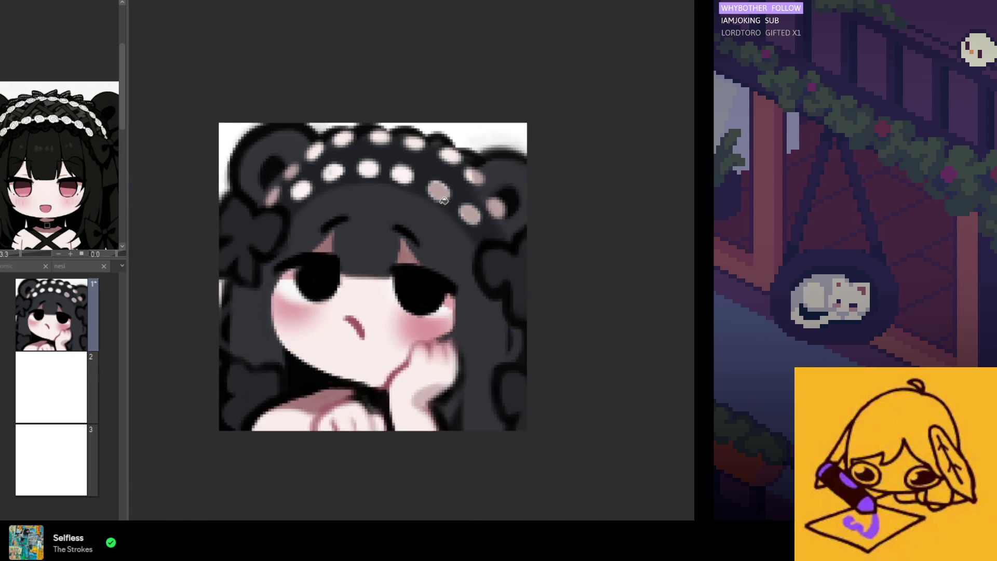
{"action": "scroll", "coordinate": [348, 196], "scroll_direction": "down", "scroll_amount": 3}
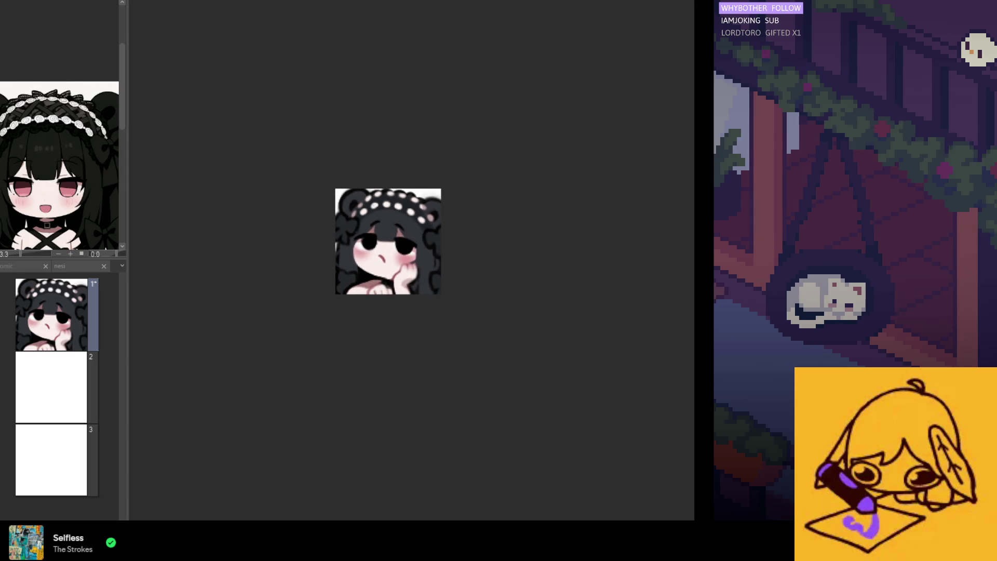
{"action": "scroll", "coordinate": [312, 192], "scroll_direction": "up", "scroll_amount": 3}
{"action": "left_click", "coordinate": [480, 247], "text": "alt"}
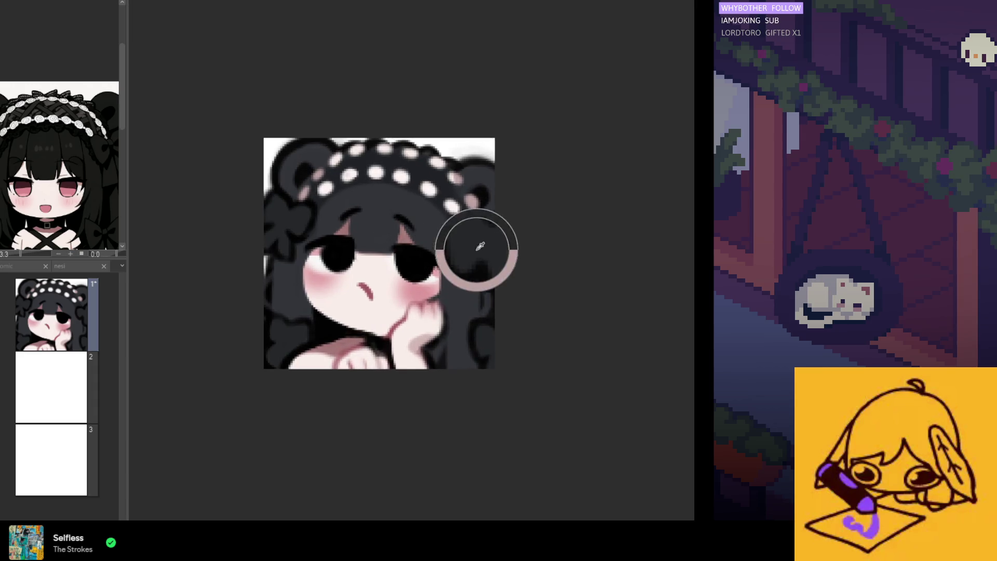
{"action": "scroll", "coordinate": [463, 262], "scroll_direction": "down", "scroll_amount": 4}
{"action": "scroll", "coordinate": [356, 233], "scroll_direction": "up", "scroll_amount": 1}
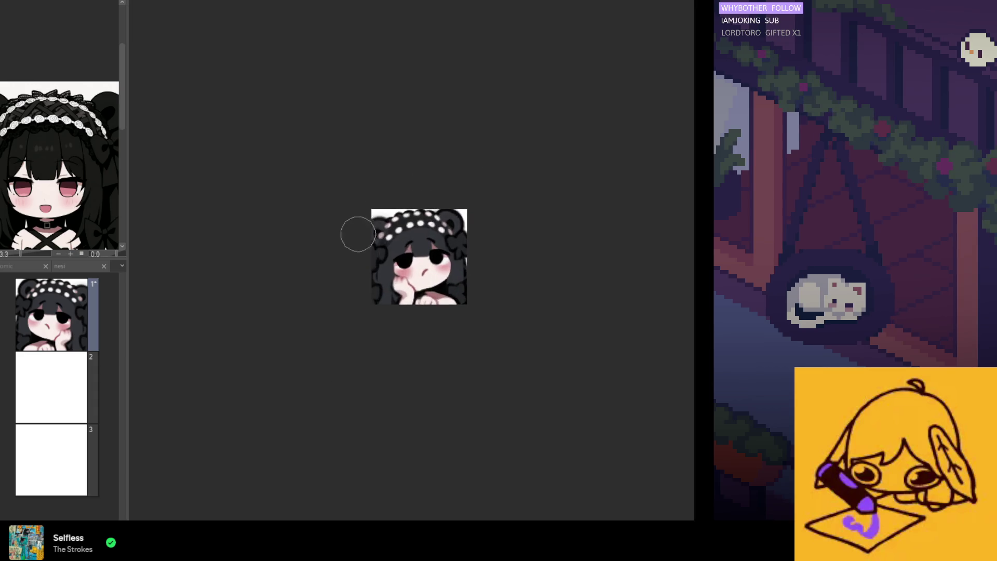
{"action": "scroll", "coordinate": [356, 233], "scroll_direction": "up", "scroll_amount": 1}
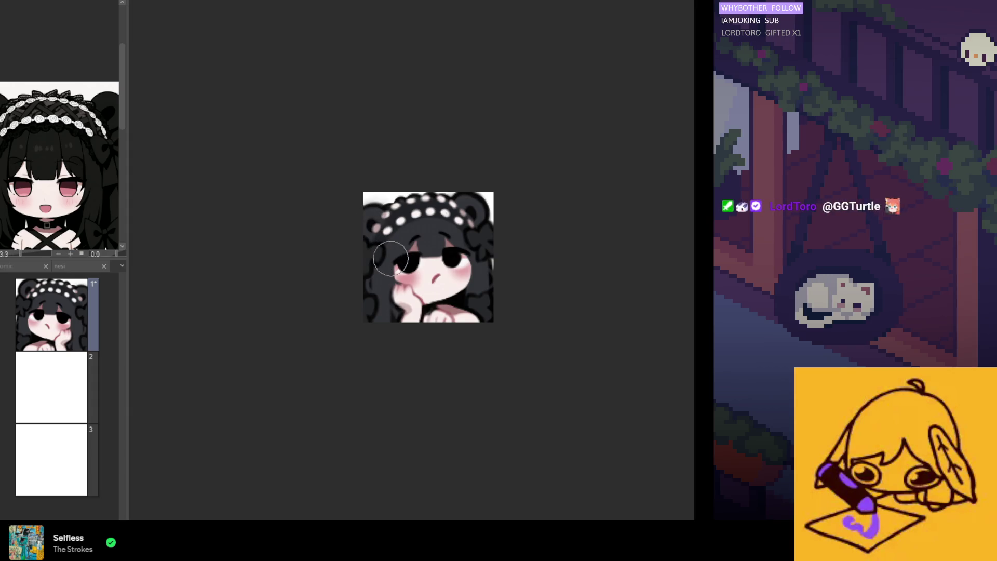
{"action": "key", "text": "h"}
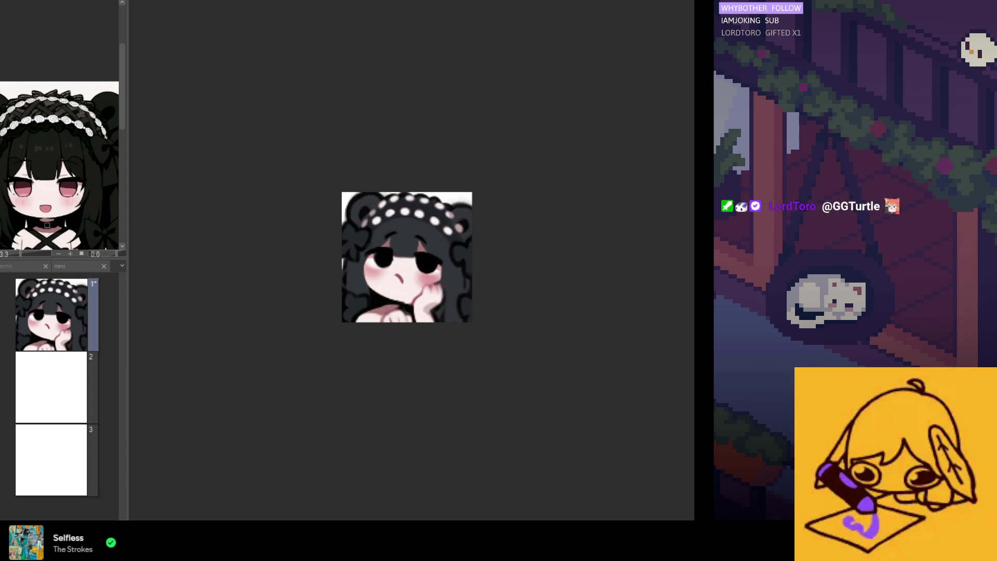
{"action": "scroll", "coordinate": [370, 325], "scroll_direction": "up", "scroll_amount": 3}
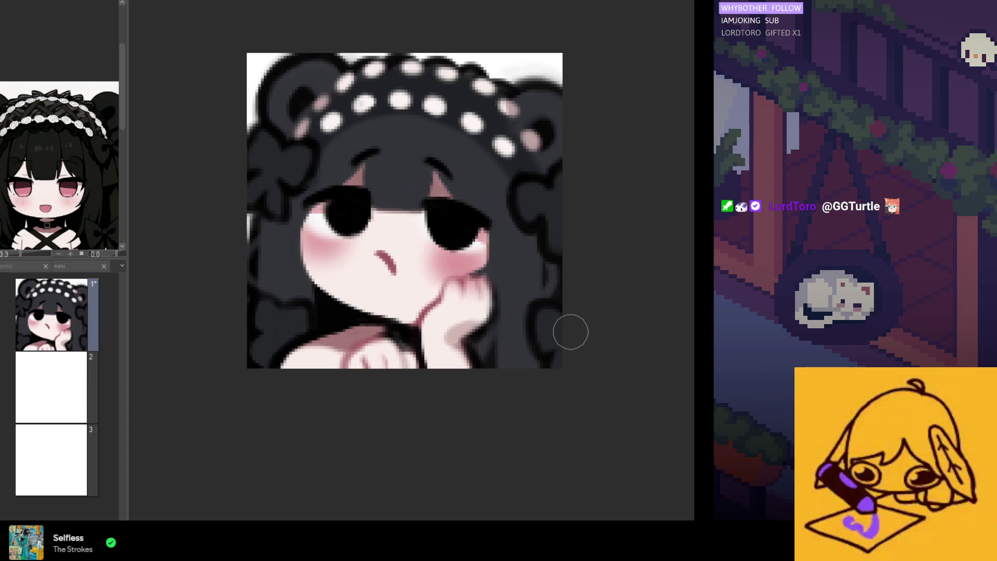
Brush skin colour in two strokes over the dark jaw edge above the hand to smooth the cheek
{"action": "scroll", "coordinate": [396, 329], "scroll_direction": "up", "scroll_amount": 2}
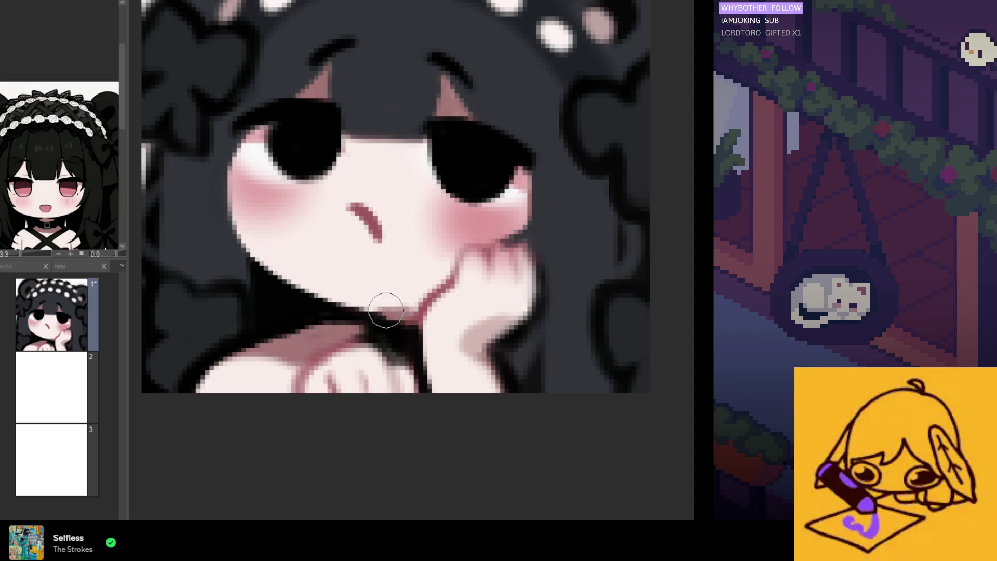
{"action": "scroll", "coordinate": [406, 287], "scroll_direction": "down", "scroll_amount": 5}
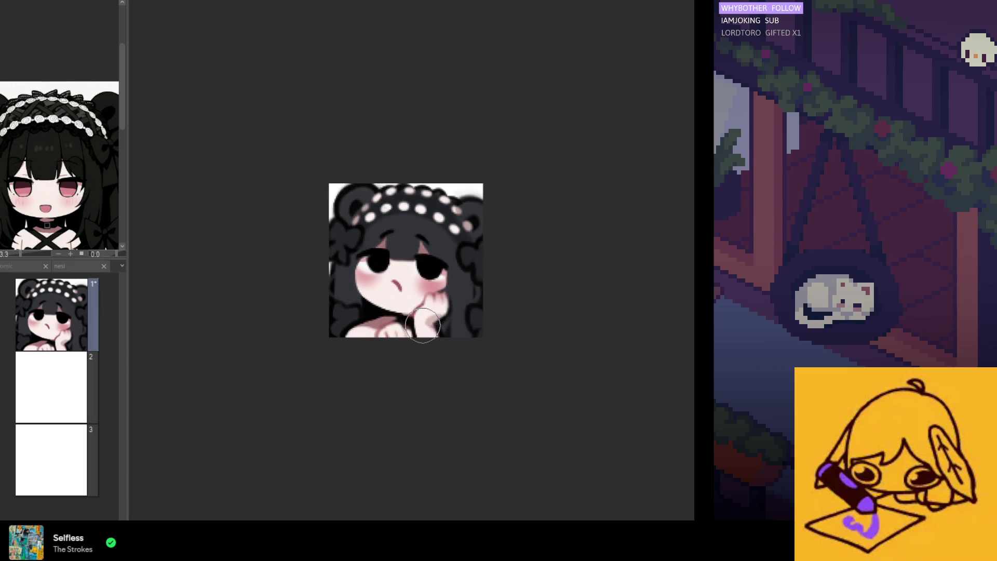
{"action": "scroll", "coordinate": [430, 313], "scroll_direction": "up", "scroll_amount": 5}
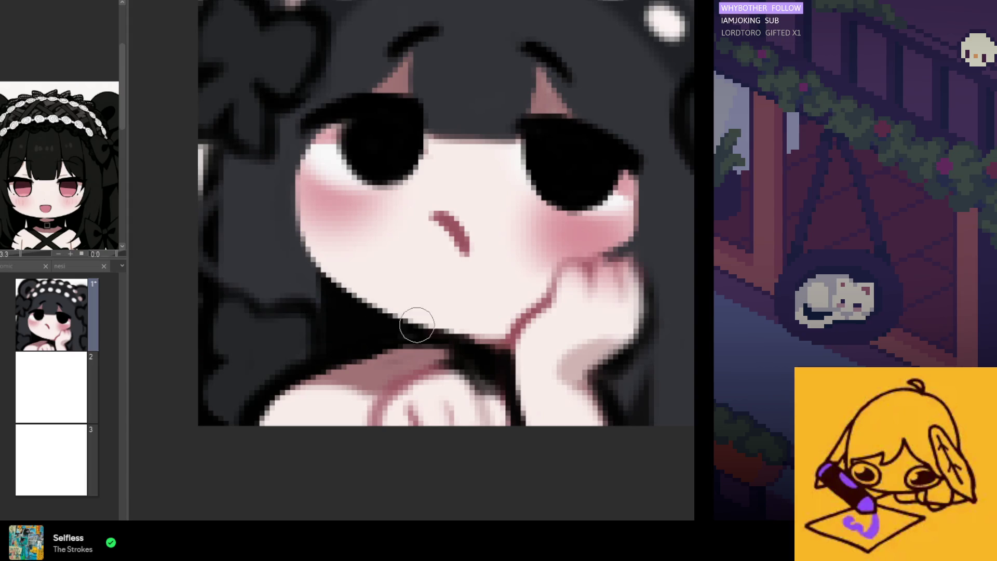
{"action": "left_click_drag", "start_coordinate": [473, 335], "coordinate": [373, 297]}
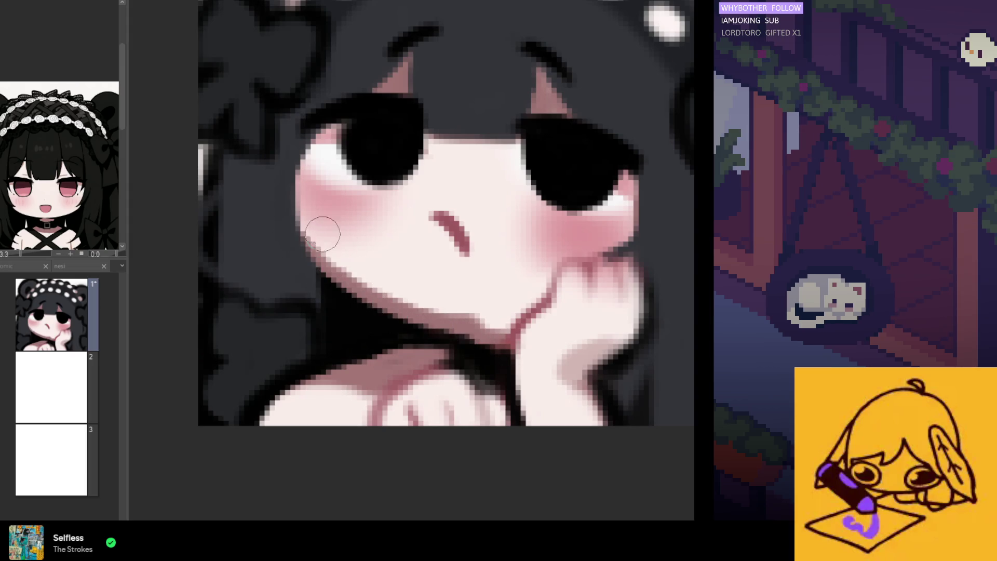
{"action": "mouse_move", "coordinate": [319, 223]}
{"action": "left_mouse_down"}
{"action": "mouse_move", "coordinate": [357, 269]}
{"action": "mouse_move", "coordinate": [445, 298]}
{"action": "left_mouse_up"}
{"action": "scroll", "coordinate": [457, 309], "scroll_direction": "down", "scroll_amount": 3}
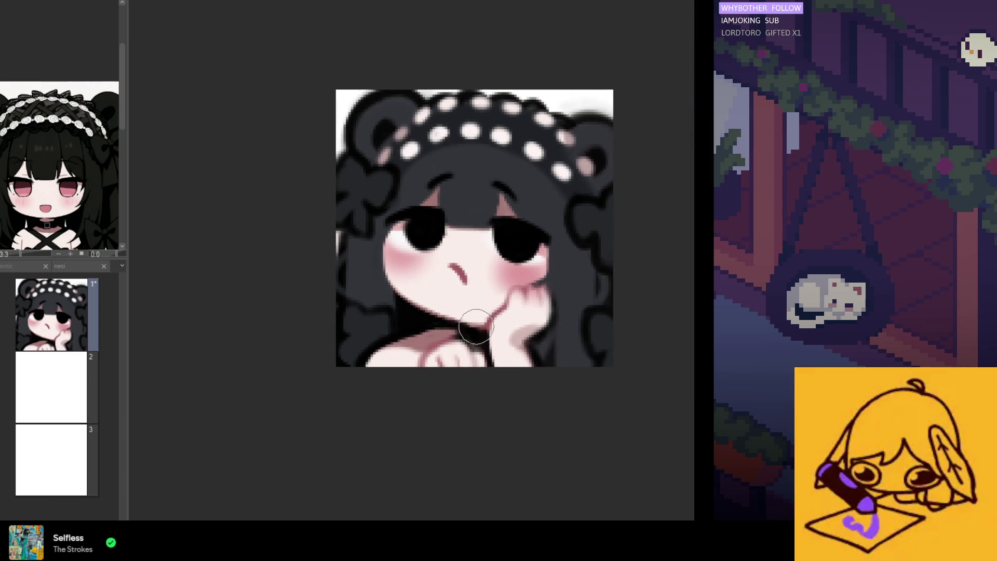